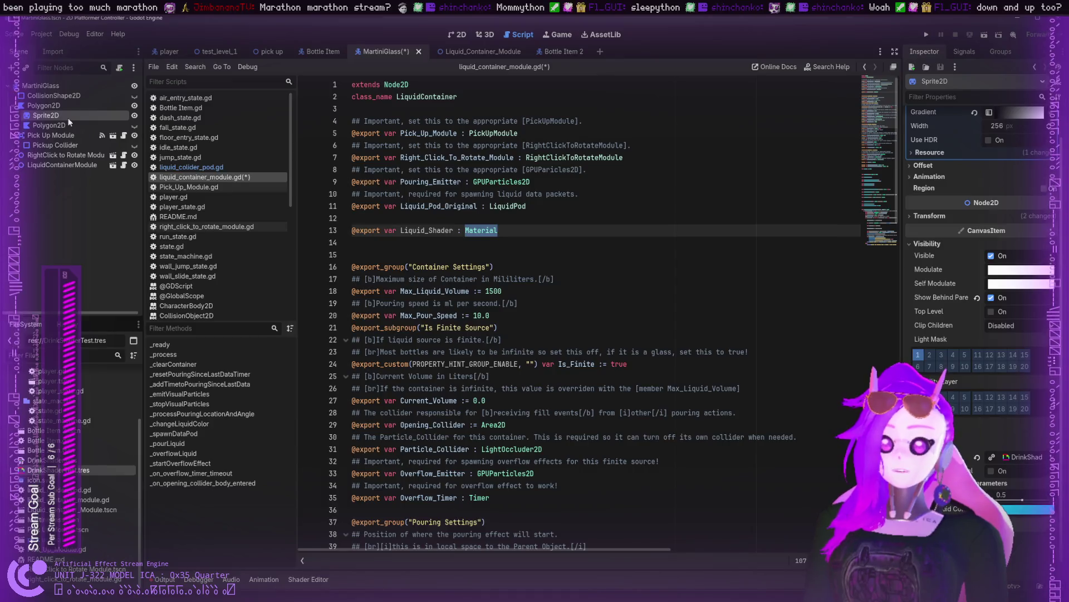
# Step: Change Liquid_Shader's export type from Material to Sprite2D
pyautogui.write('Sp')
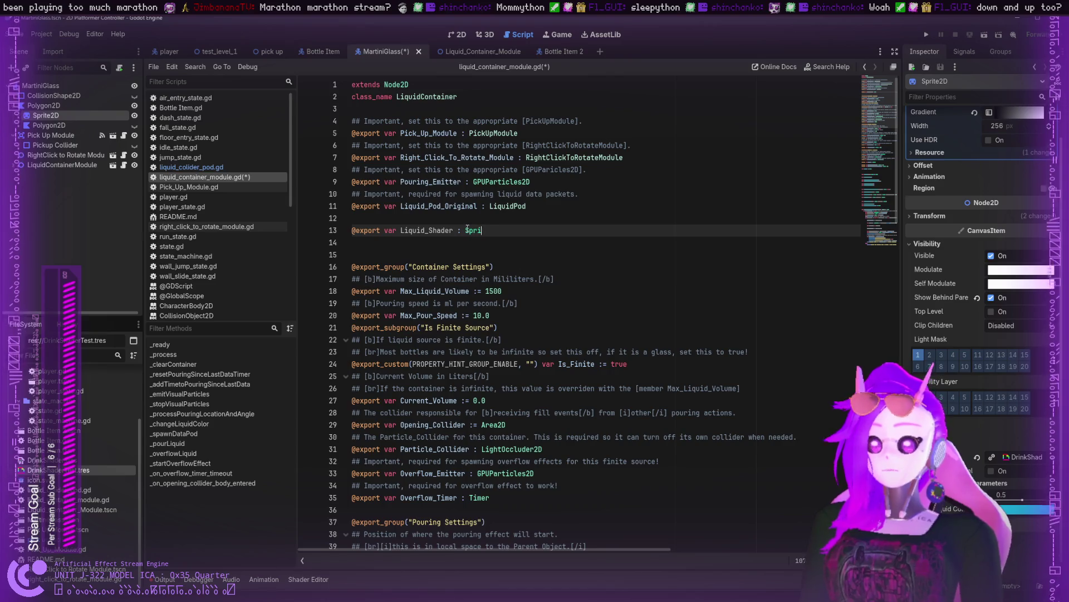
pyautogui.write('rite2D')
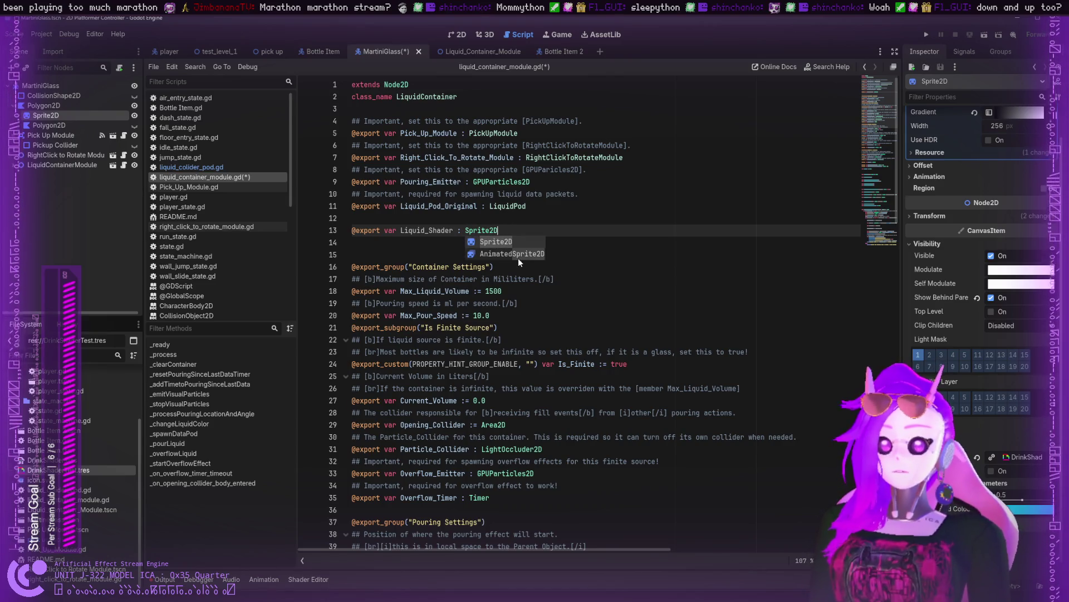
pyautogui.click(506, 243)
pyautogui.click(488, 239)
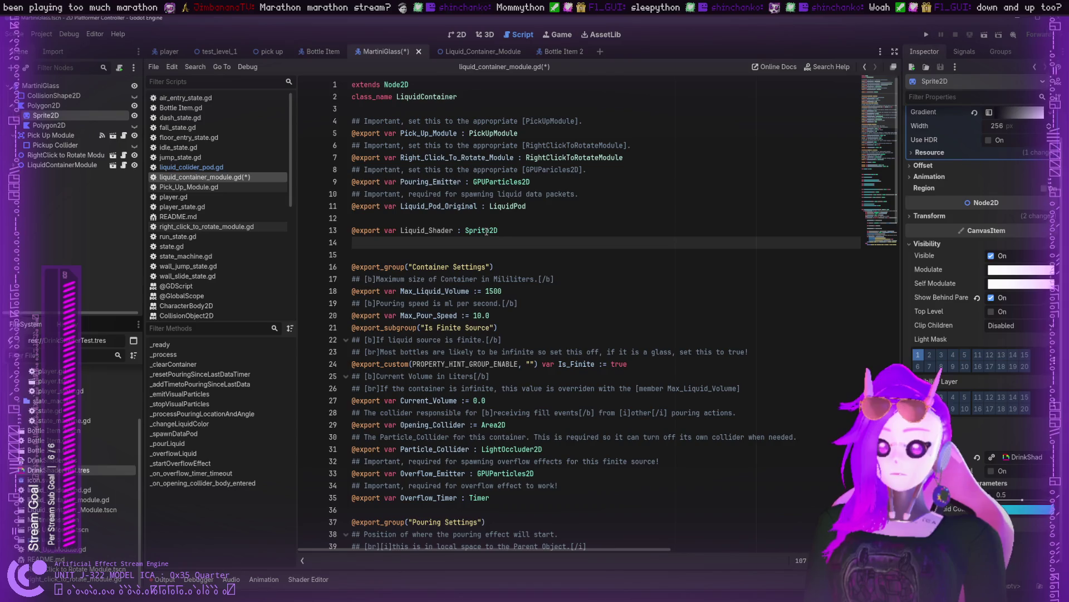
pyautogui.click(485, 230)
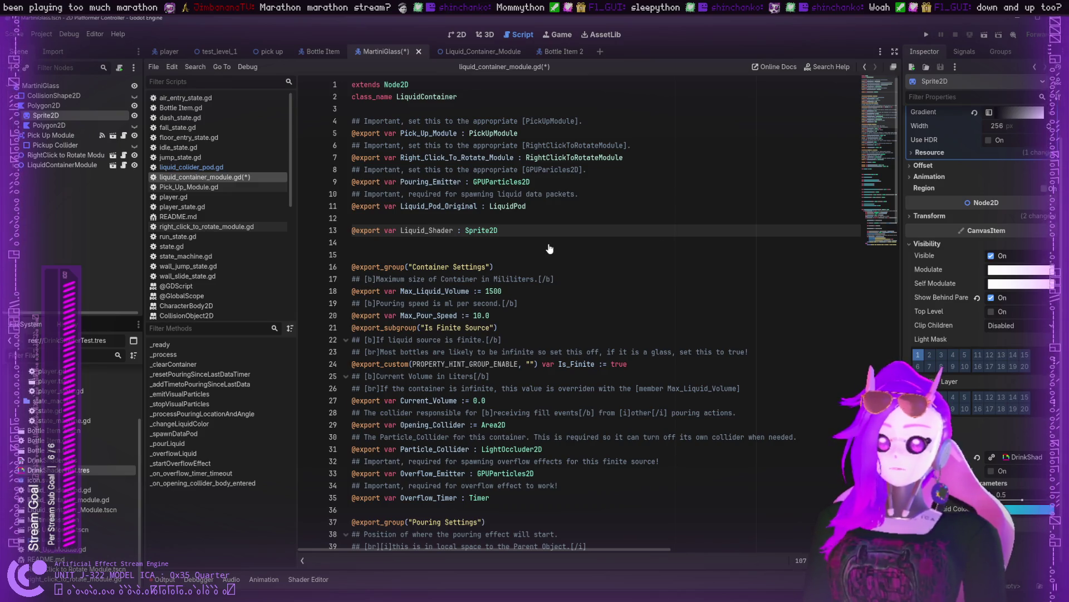
pyautogui.moveTo(489, 230); pyautogui.dragTo(465, 230)
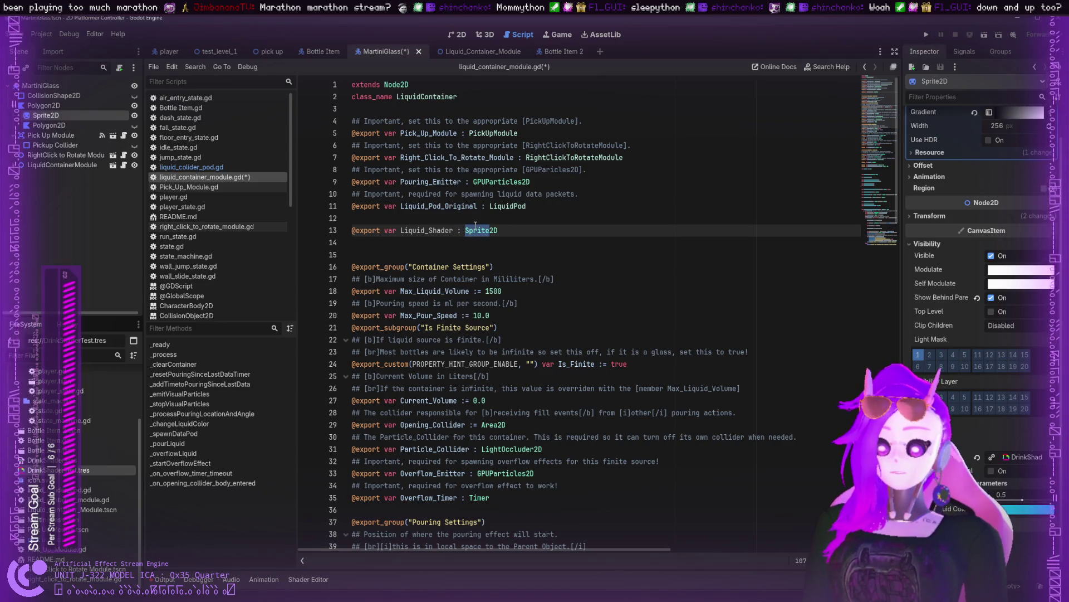
pyautogui.write('Node')
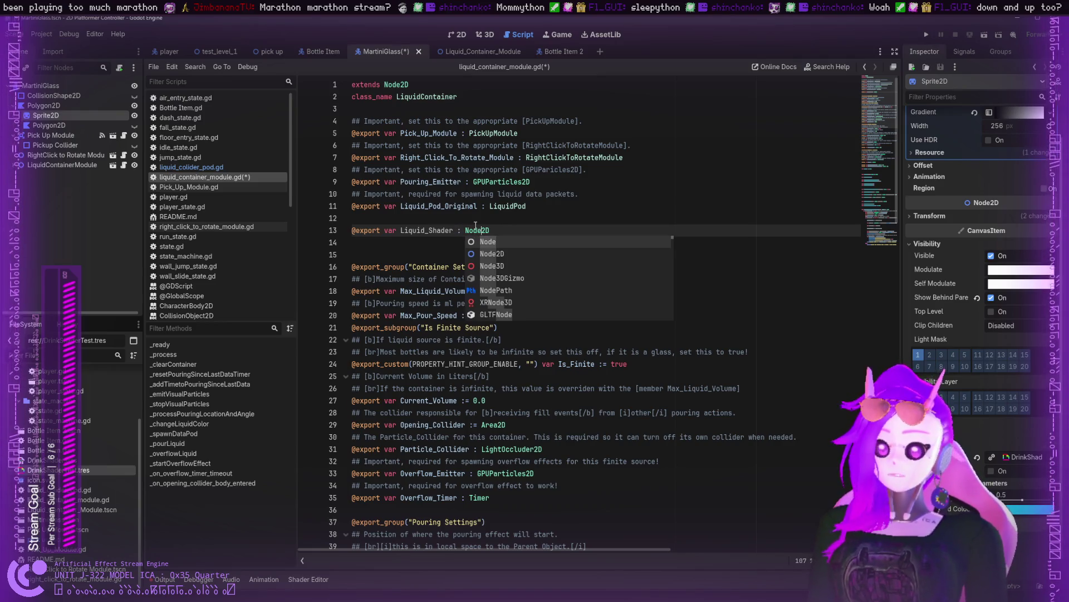
pyautogui.press('BackSpace')
pyautogui.press('BackSpace')
pyautogui.press('BackSpace')
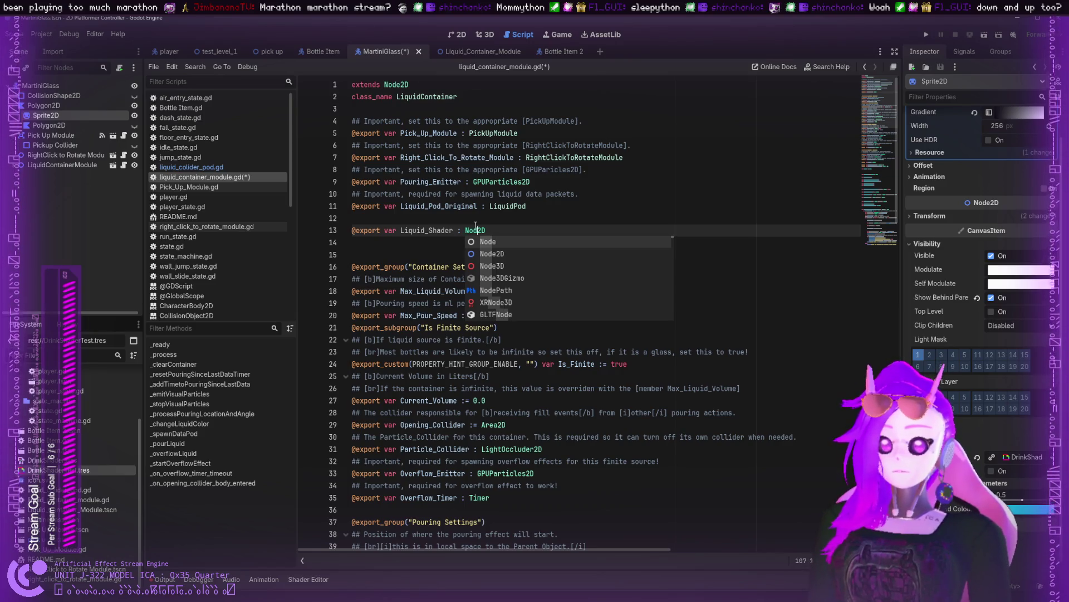
pyautogui.write('Sprite')
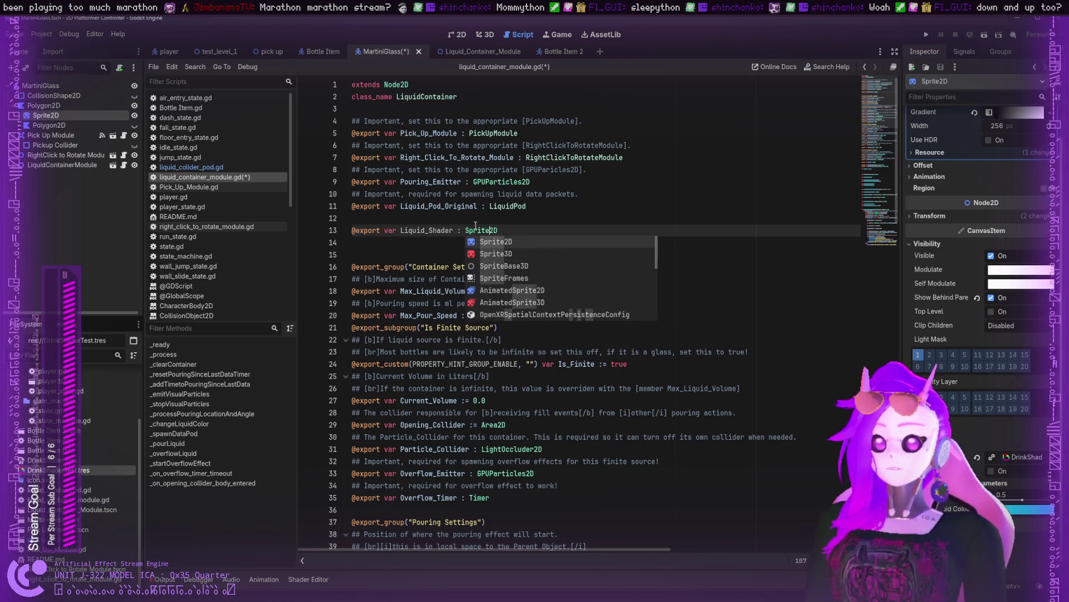
pyautogui.doubleClick(438, 230)
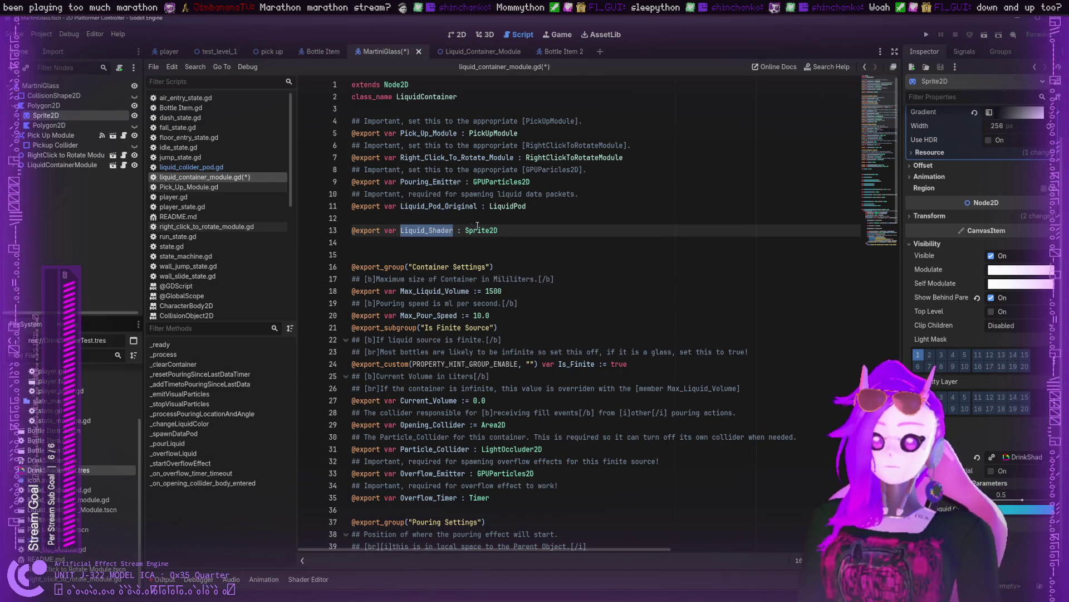
# Step: Add the comment '## Important, required for shading effects.' above Liquid_Shader
pyautogui.click(389, 219)
pyautogui.tripleClick(535, 190)
pyautogui.hotkey('ctrl', 'c')
pyautogui.click(418, 220)
pyautogui.hotkey('ctrl', 'v')
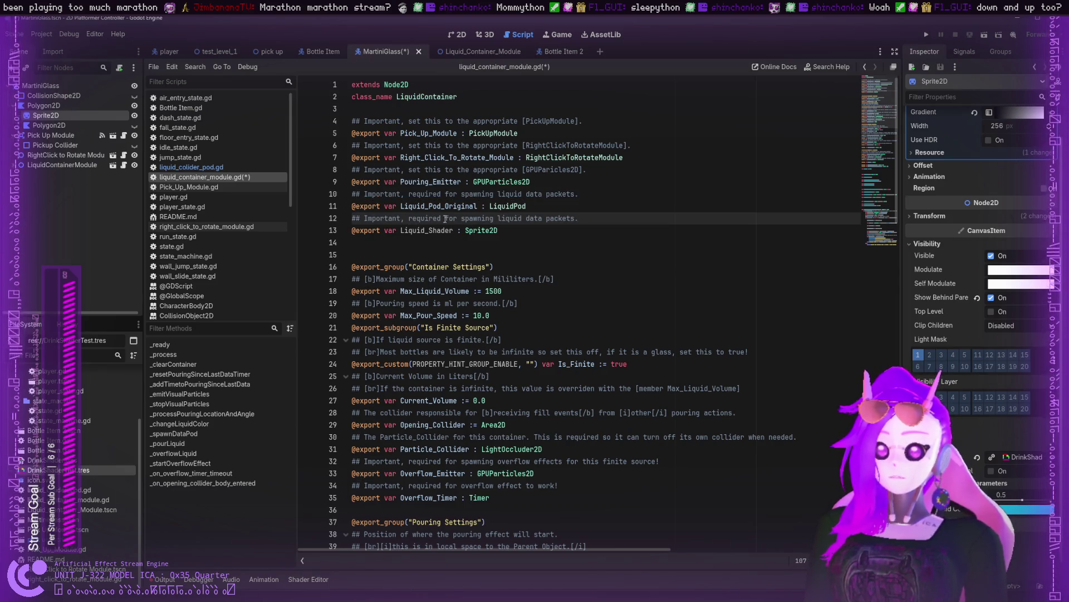
pyautogui.moveTo(462, 220); pyautogui.dragTo(572, 221)
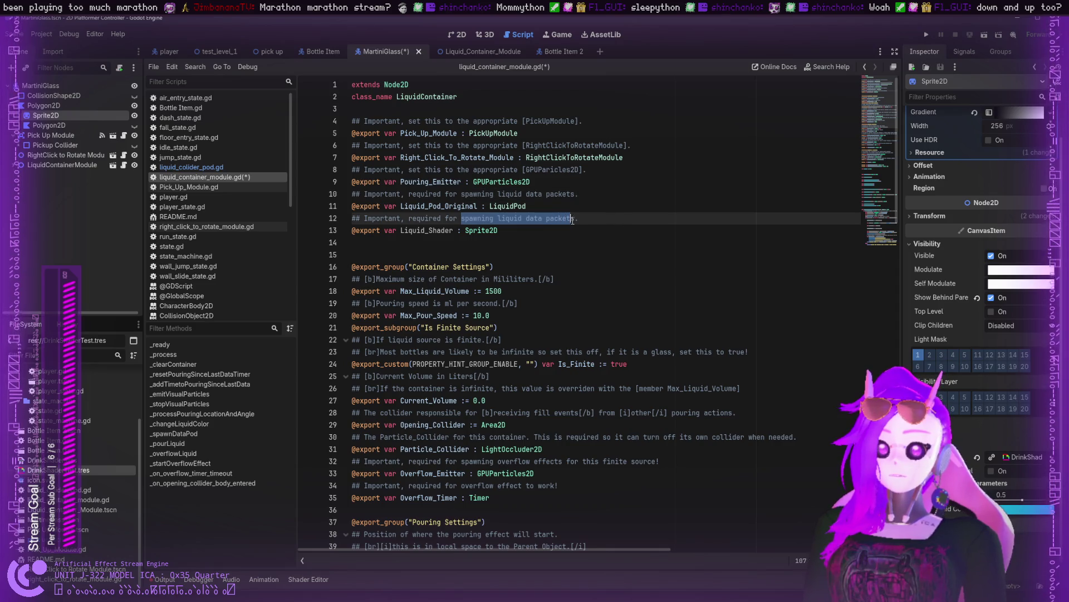
pyautogui.write('shading efe')
pyautogui.press('BackSpace')
pyautogui.write('fects')
pyautogui.click(473, 267)
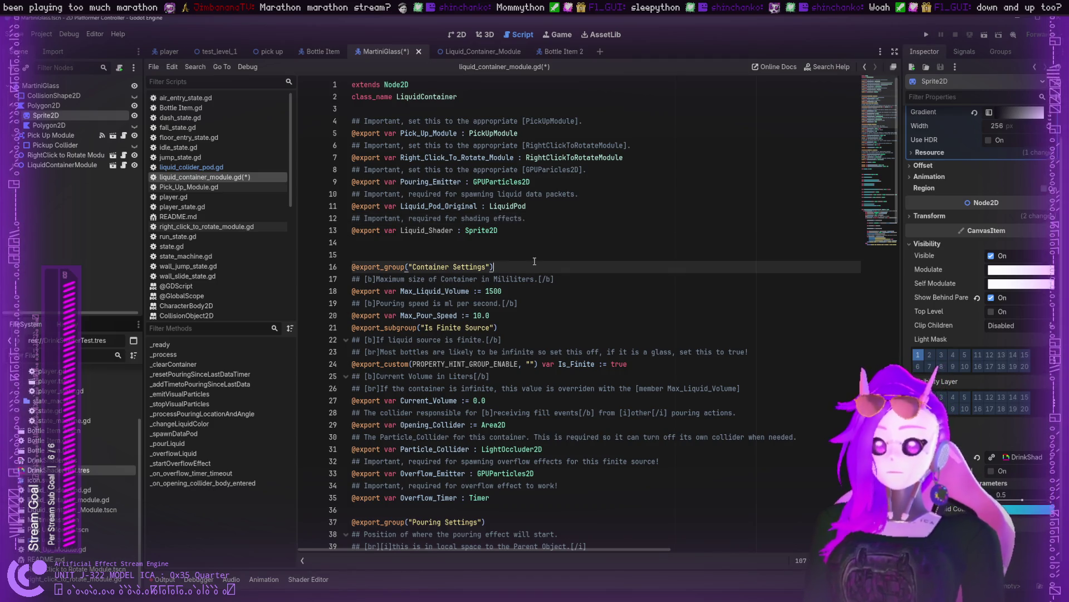
# Step: Scroll down to the folded _ready function and expand it
pyautogui.doubleClick(427, 230)
pyautogui.hotkey('ctrl', 'c')
pyautogui.scroll(-4, 497, 313)
pyautogui.scroll(2, 496, 313)
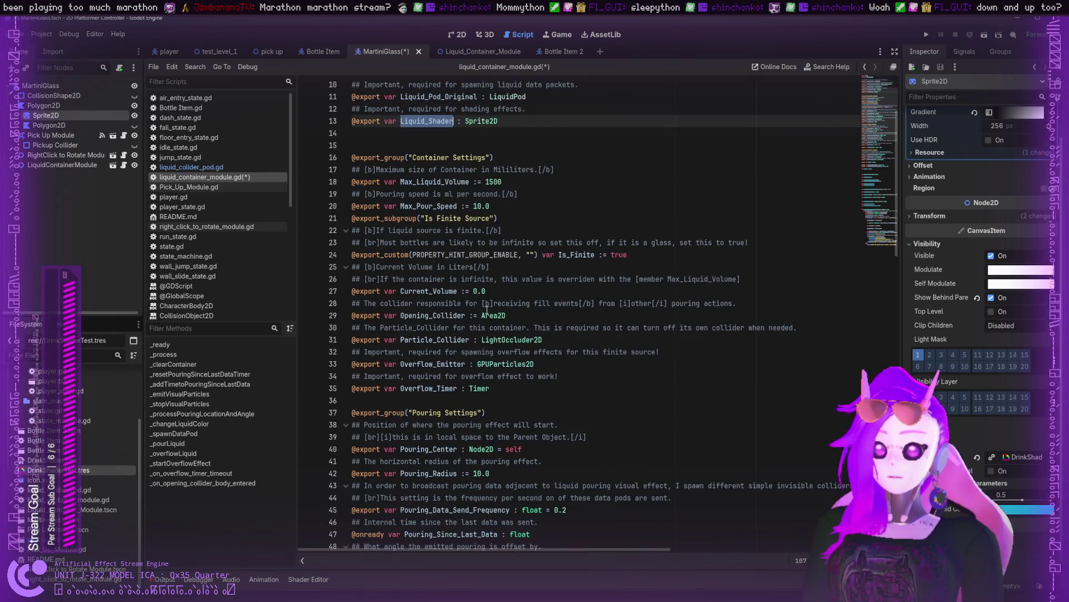
pyautogui.scroll(-3, 435, 223)
pyautogui.scroll(3, 429, 201)
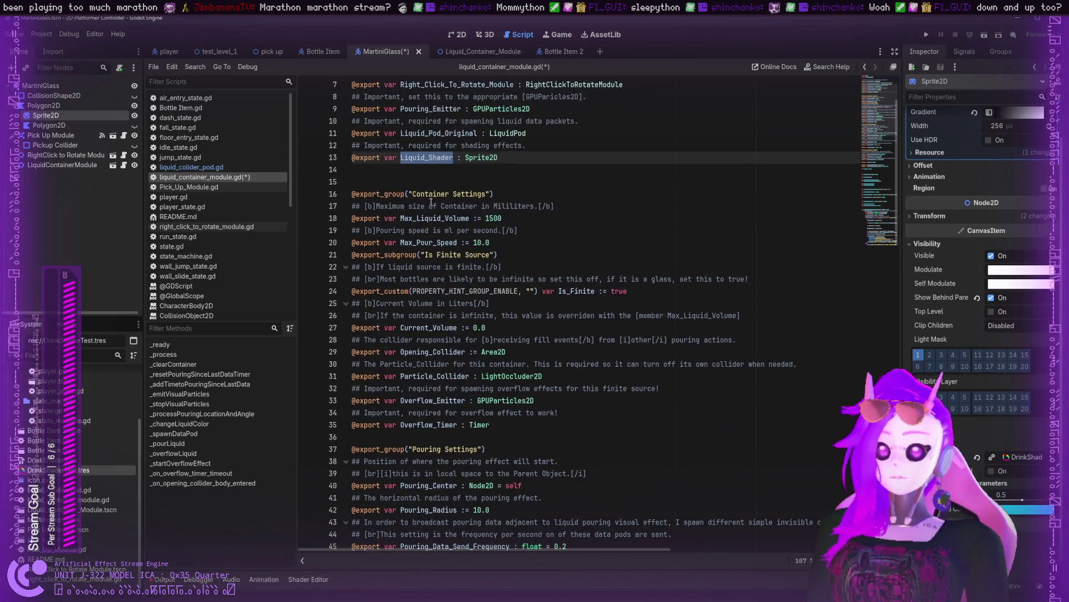
pyautogui.scroll(-15, 440, 251)
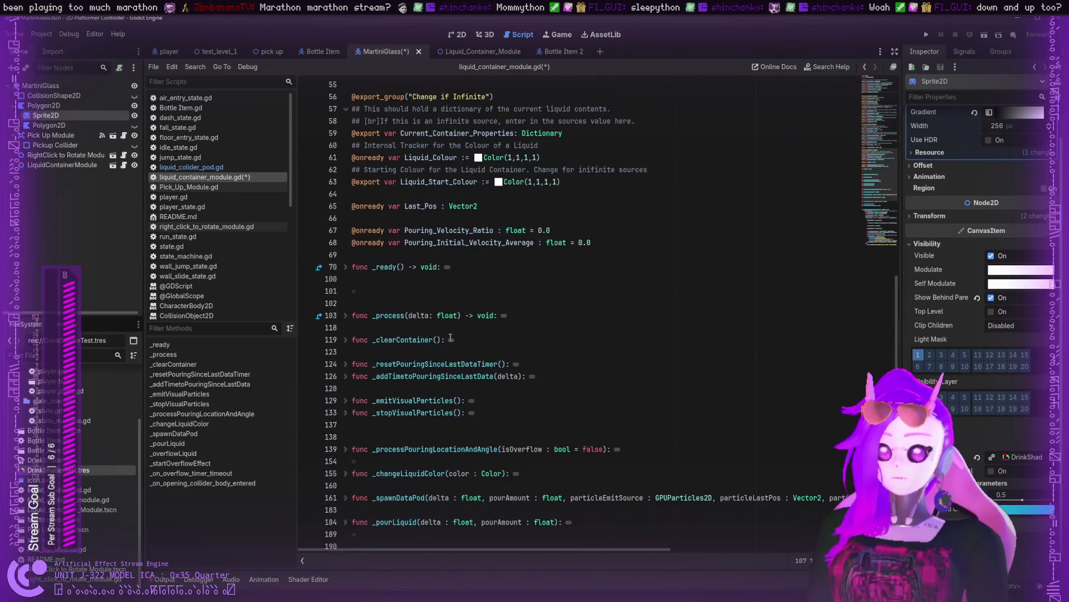
pyautogui.click(346, 267)
# Step: Fold the Pick_Up_Module, Right_Click_To_Rotate_Module, Pouring_Emitter and !Is_Finite checks, keeping Overflow_Emitter's expanded
pyautogui.scroll(-1, 409, 288)
pyautogui.click(346, 243)
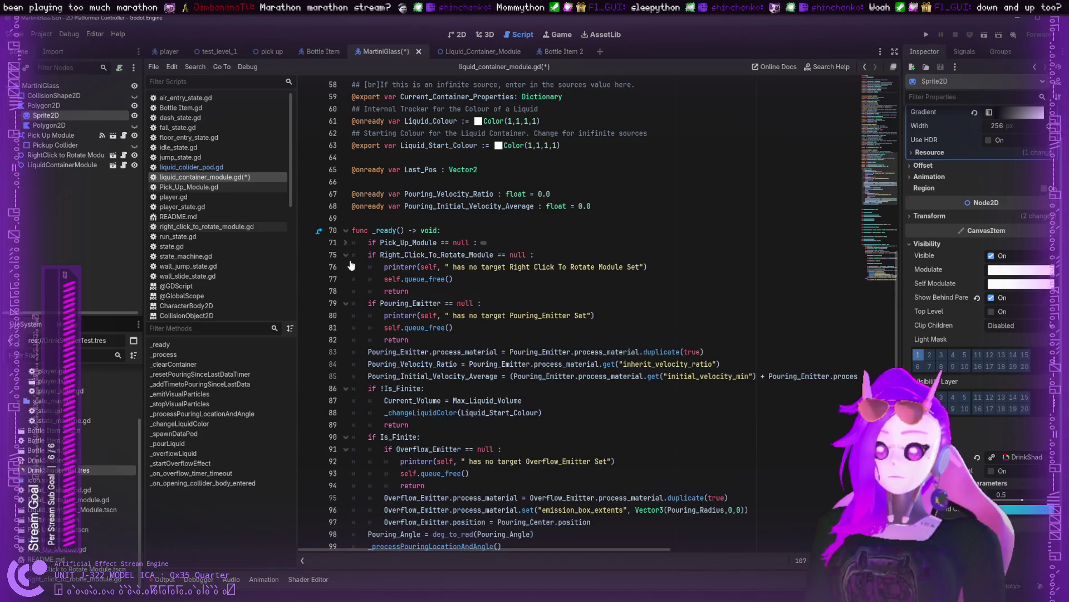
pyautogui.click(346, 255)
pyautogui.click(346, 267)
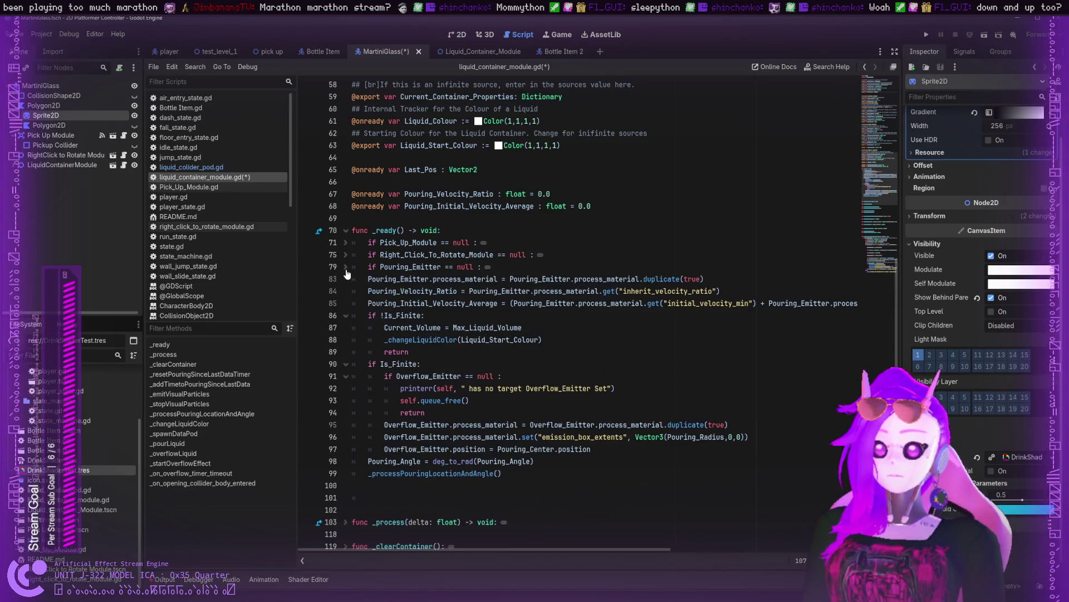
pyautogui.click(346, 315)
pyautogui.click(346, 339)
pyautogui.click(346, 339)
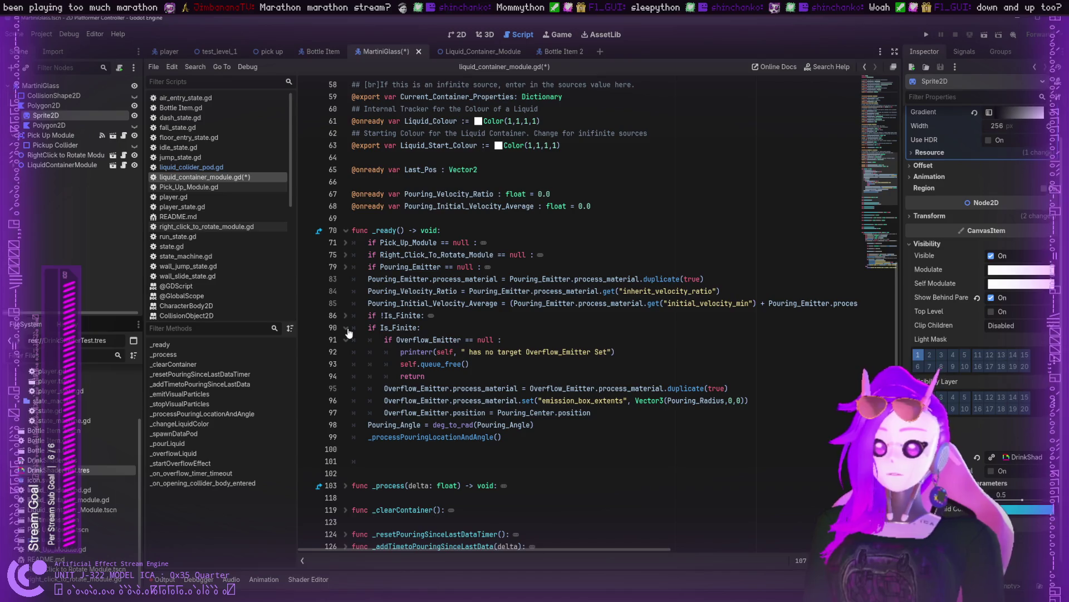
pyautogui.click(608, 415)
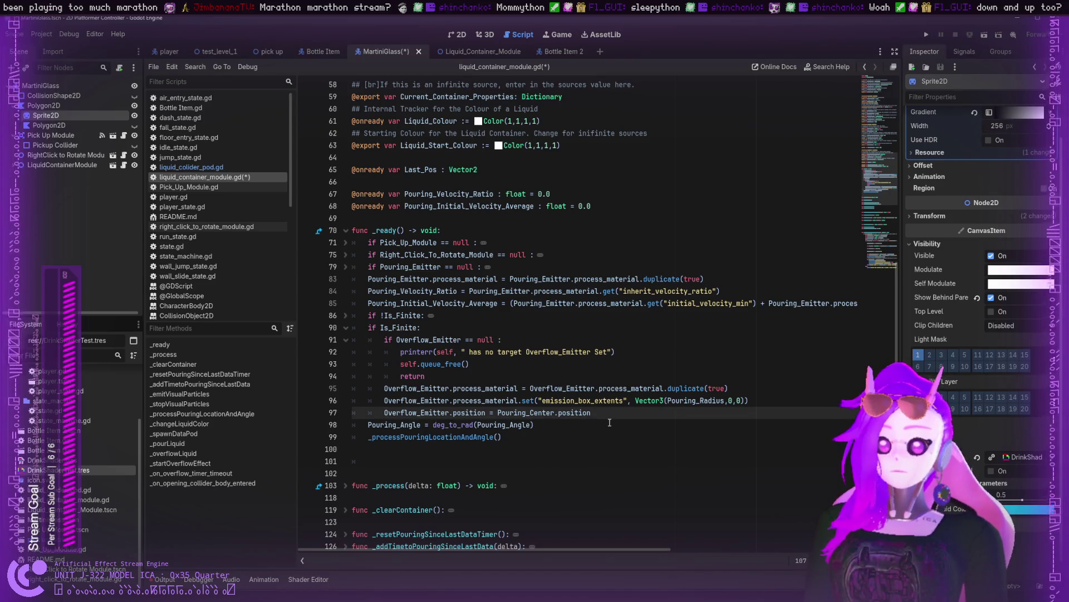
# Step: Start a new line with the condition 'if Liquid_Shader == null'
pyautogui.press('Return')
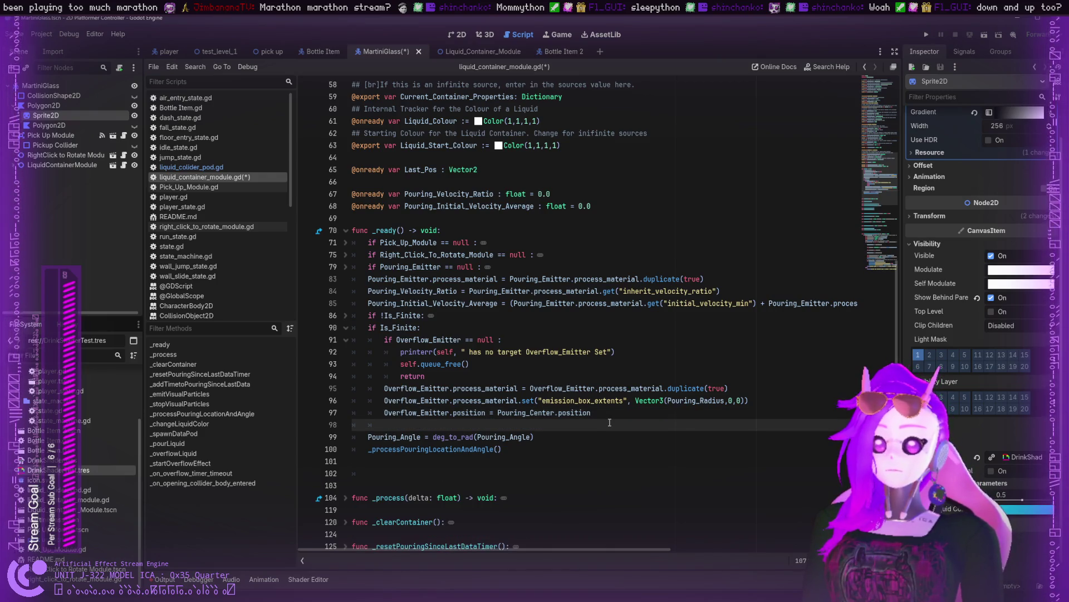
pyautogui.write('if Liquid_Shader')
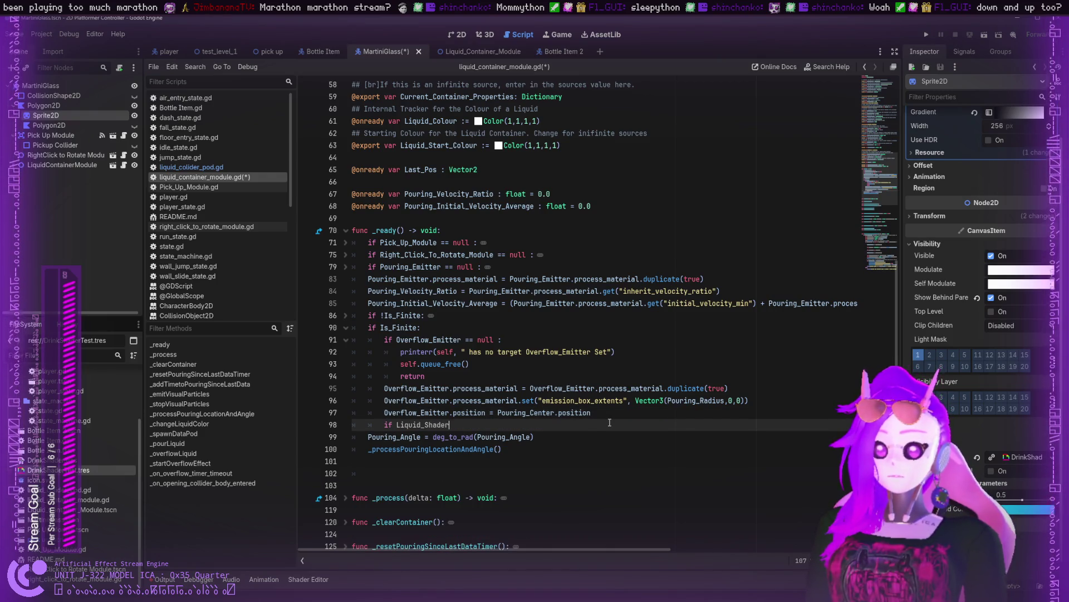
pyautogui.press('BackSpace')
pyautogui.press('BackSpace')
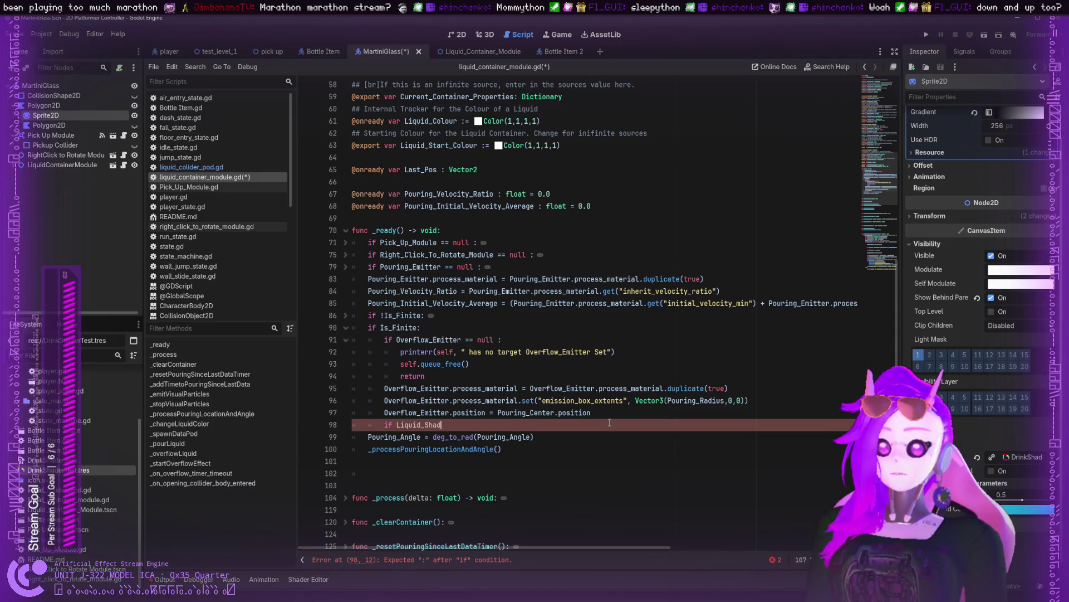
pyautogui.write('er = =')
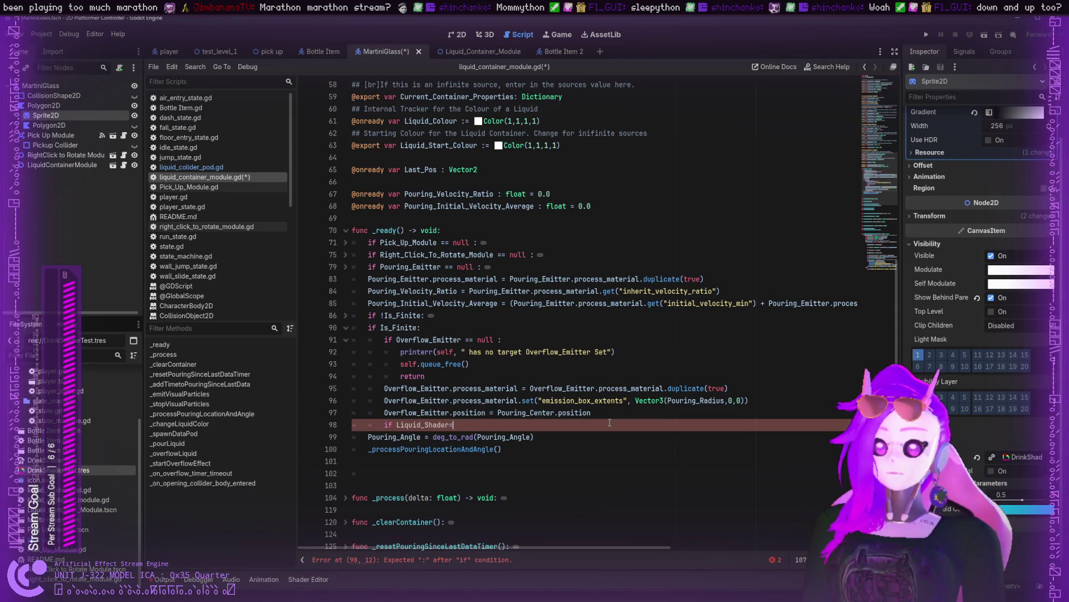
pyautogui.press('BackSpace')
pyautogui.press('BackSpace')
pyautogui.write('= null')
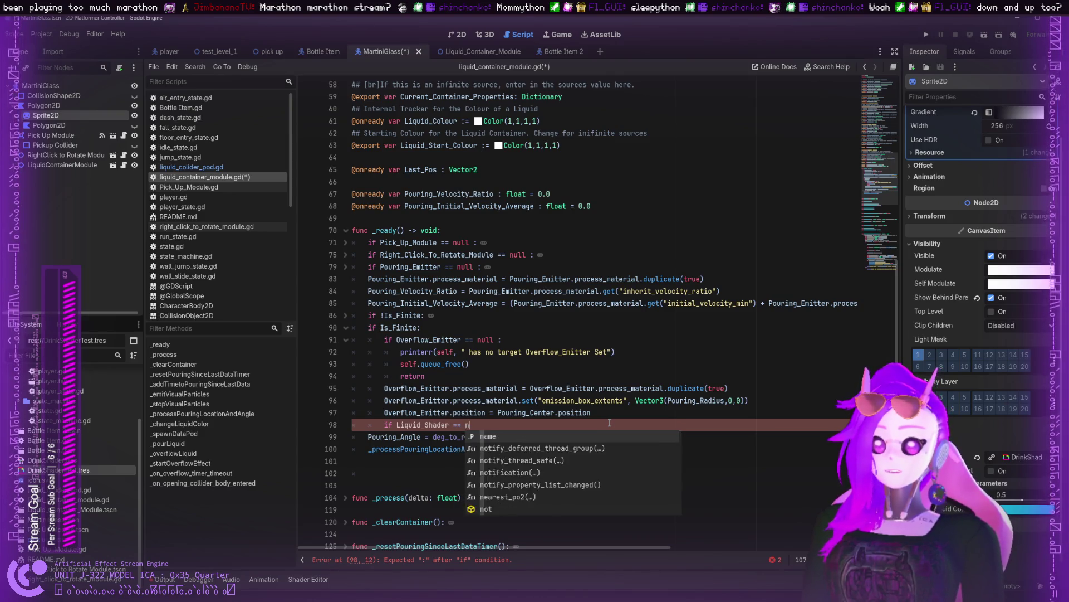
pyautogui.press('Escape')
# Step: Replace it with a copy of the Overflow_Emitter null check, renamed to Liquid_Shader in condition and message
pyautogui.moveTo(425, 376)
pyautogui.mouseDown()
pyautogui.moveTo(401, 369)
pyautogui.moveTo(378, 339)
pyautogui.mouseUp()
pyautogui.moveTo(482, 425); pyautogui.dragTo(384, 425)
pyautogui.hotkey('ctrl', 'v')
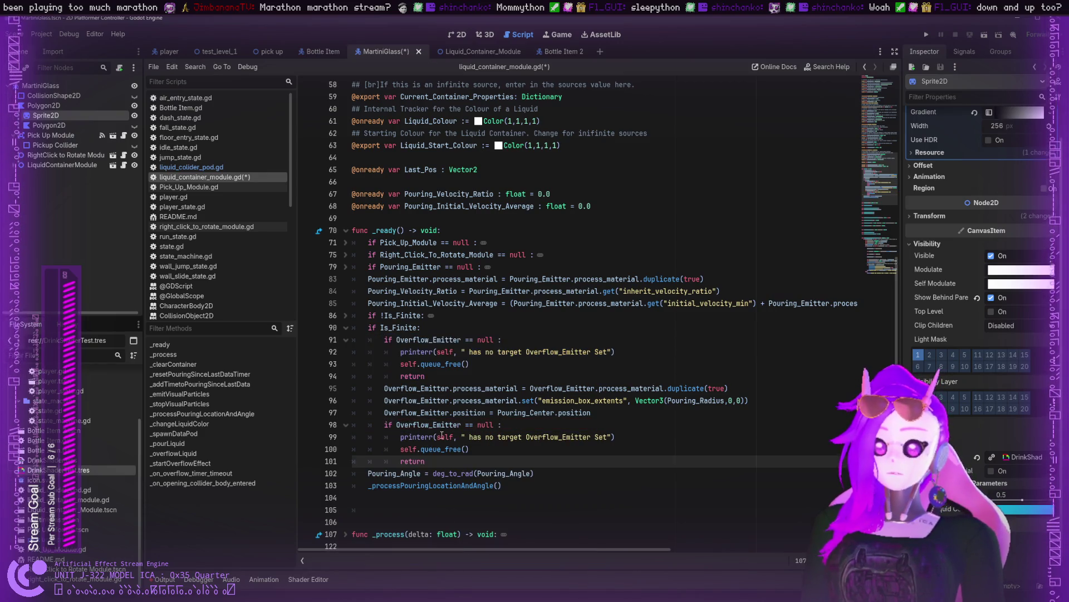
pyautogui.doubleClick(476, 437)
pyautogui.doubleClick(589, 436)
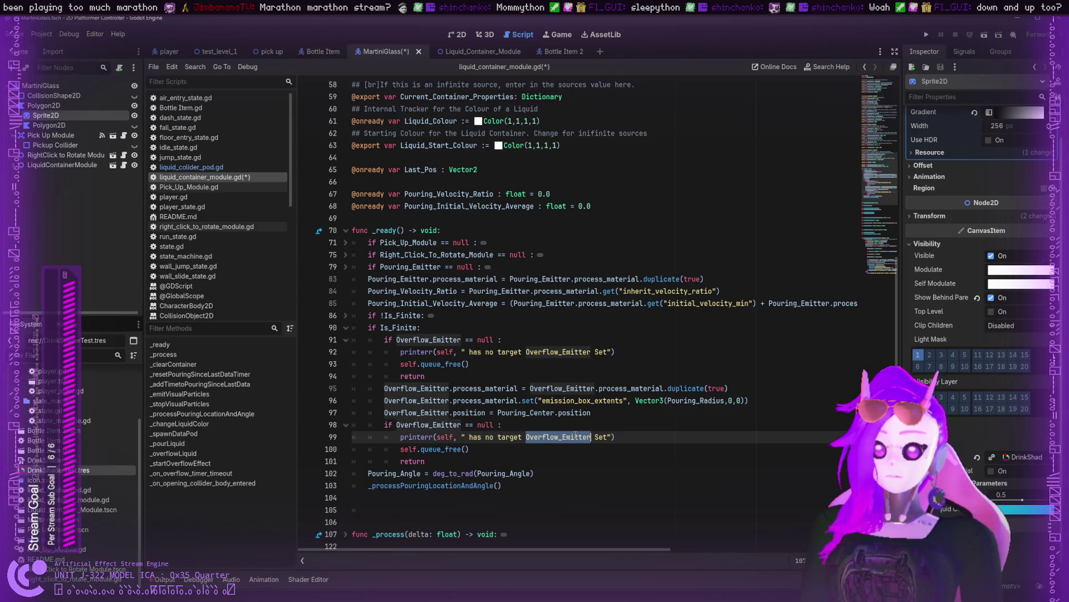
pyautogui.doubleClick(456, 425)
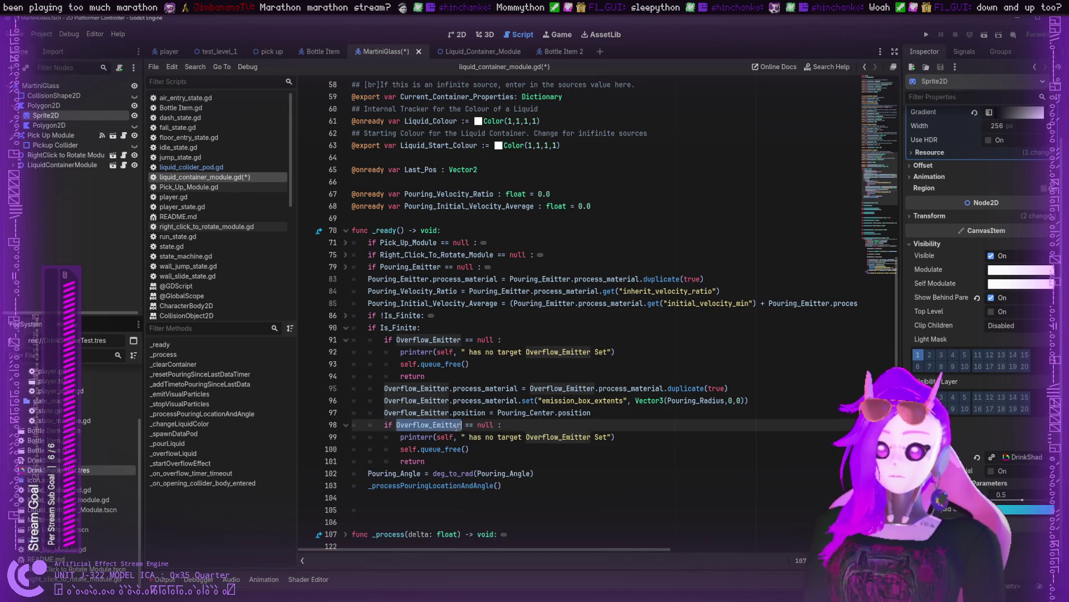
pyautogui.write('Liquid_Shader')
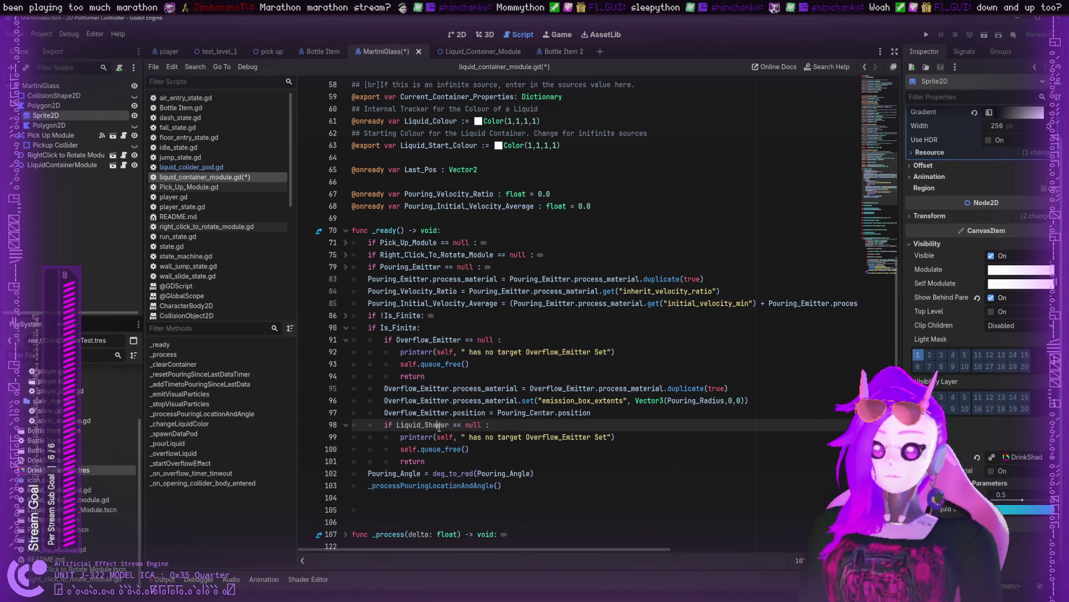
pyautogui.doubleClick(559, 438)
pyautogui.hotkey('ctrl', 'v')
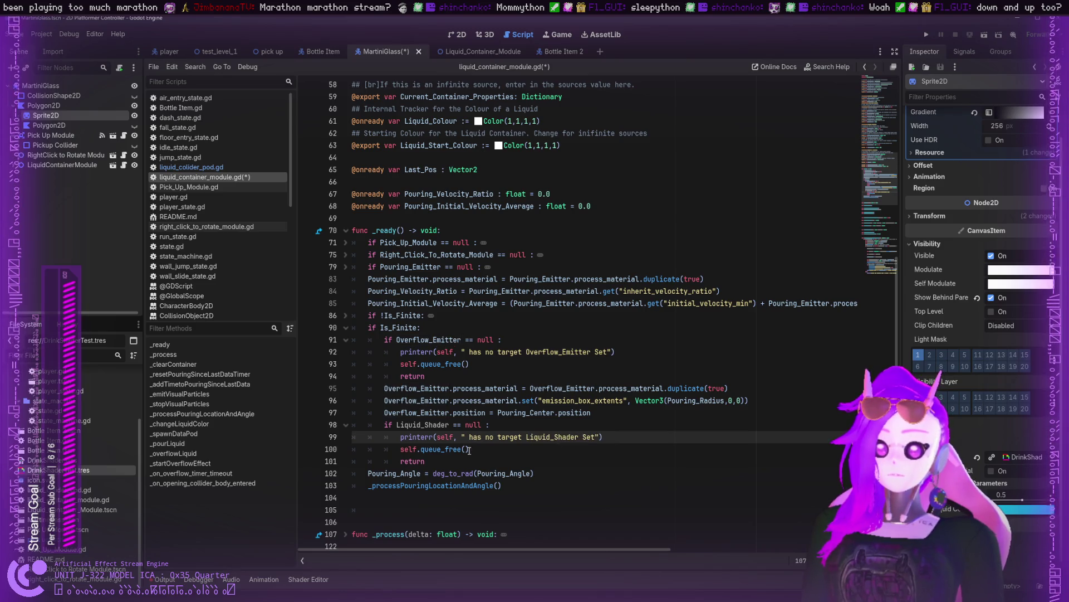
# Step: Save the liquid_container_module.gd script
pyautogui.click(469, 450)
pyautogui.hotkey('ctrl', 's')
pyautogui.scroll(-2, 467, 275)
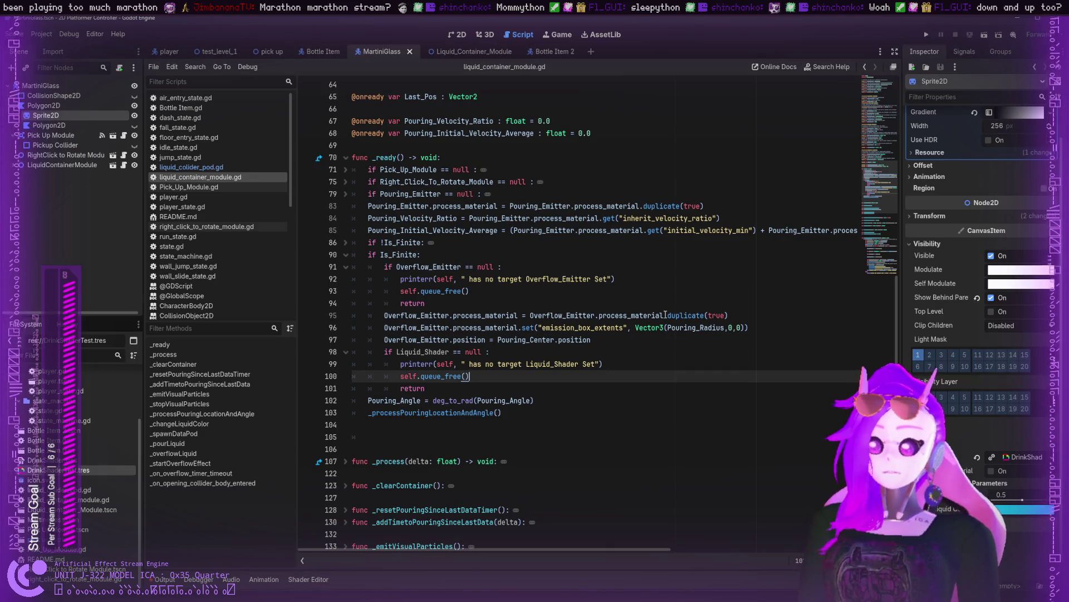
pyautogui.doubleClick(475, 363)
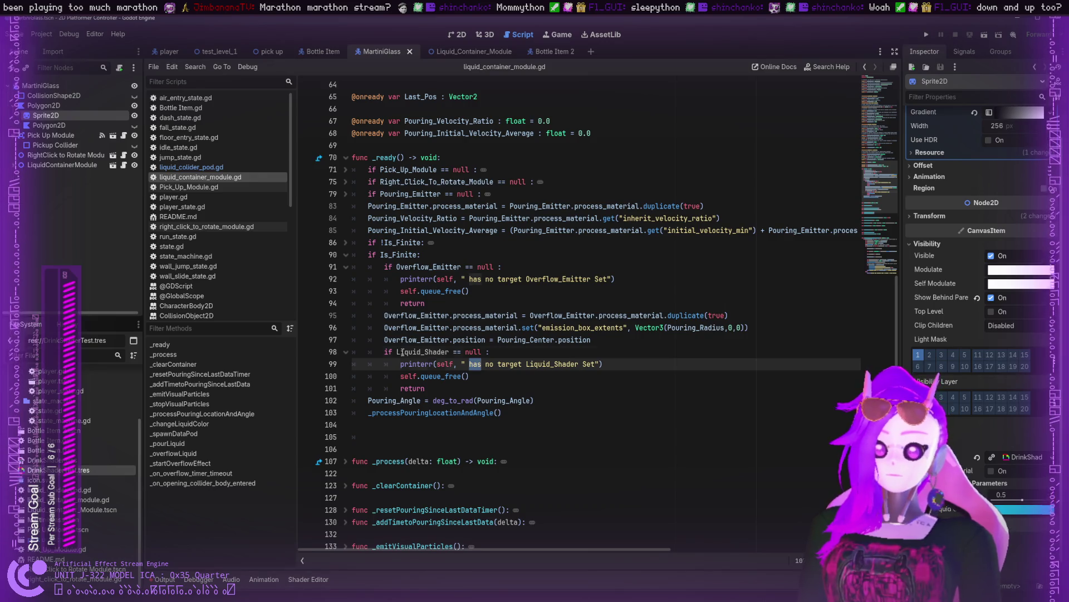
# Step: Collapse the _on_opening_collider_body_entered function at line 211
pyautogui.doubleClick(430, 351)
pyautogui.scroll(-3, 494, 374)
pyautogui.scroll(-6, 494, 374)
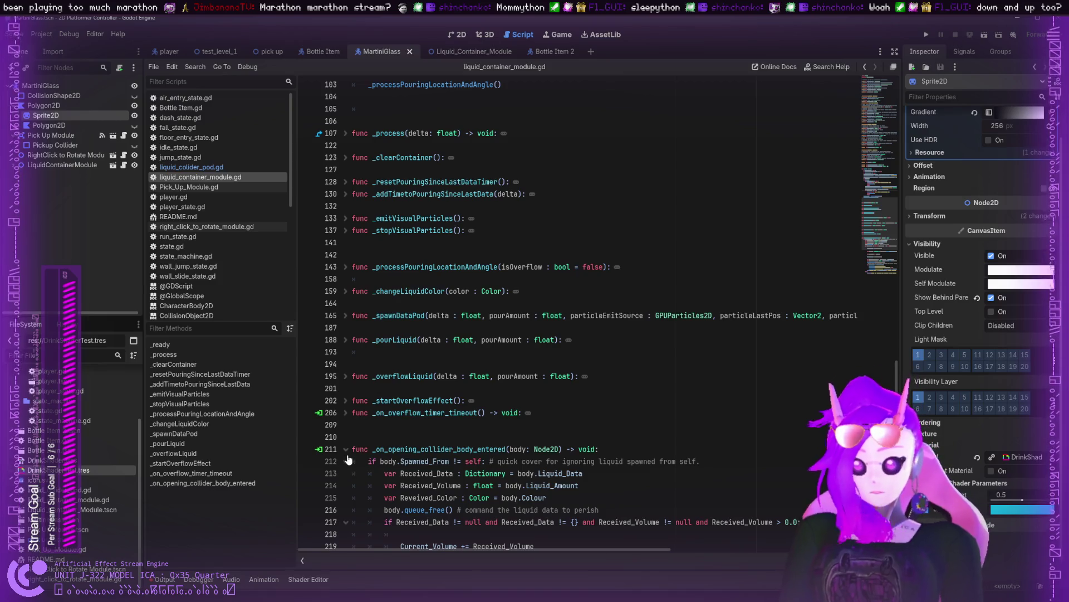
pyautogui.click(346, 451)
# Step: Insert a new empty line after line 142, below _stopVisualParticles
pyautogui.scroll(4, 354, 311)
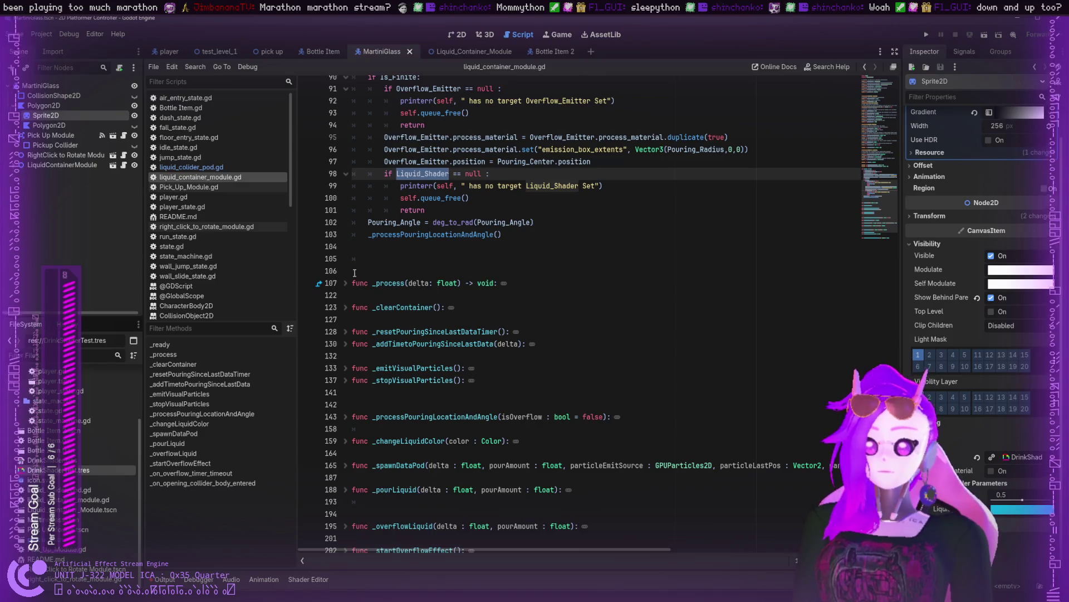
pyautogui.scroll(3, 347, 288)
pyautogui.scroll(-3, 347, 288)
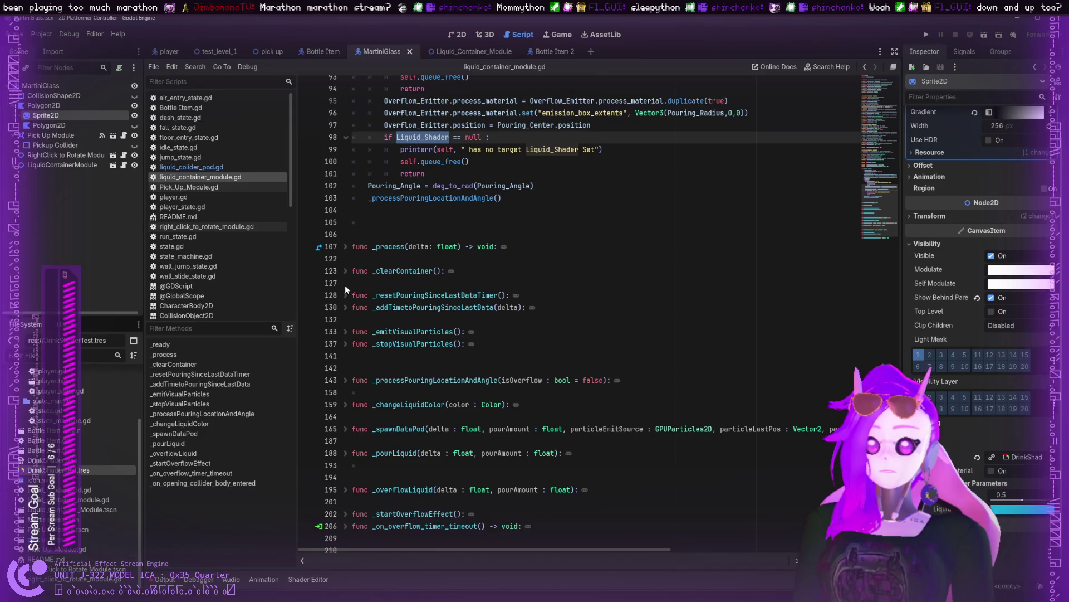
pyautogui.click(377, 358)
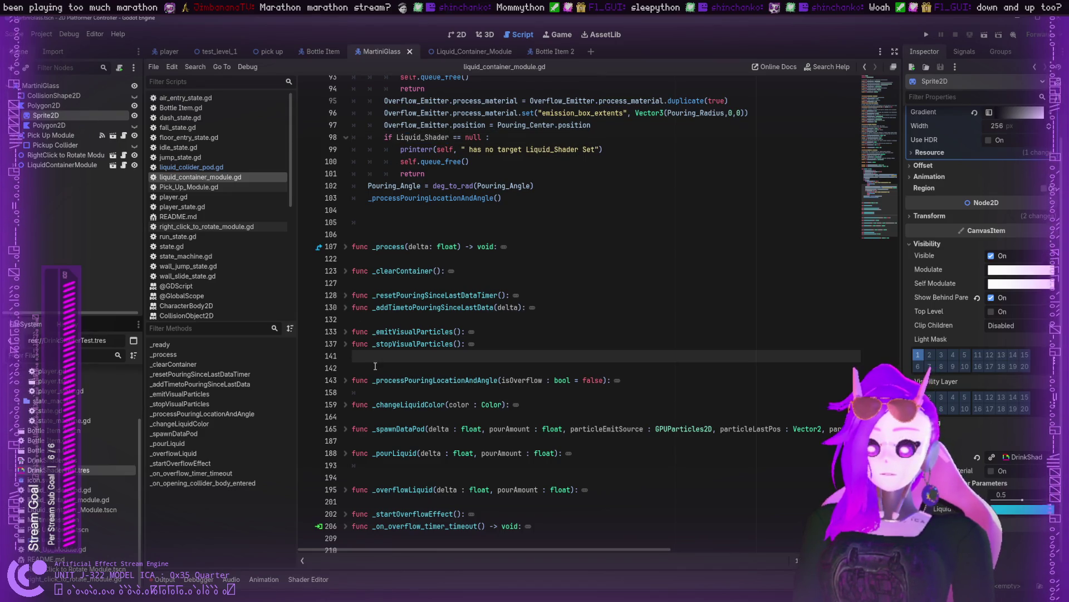
pyautogui.click(375, 366)
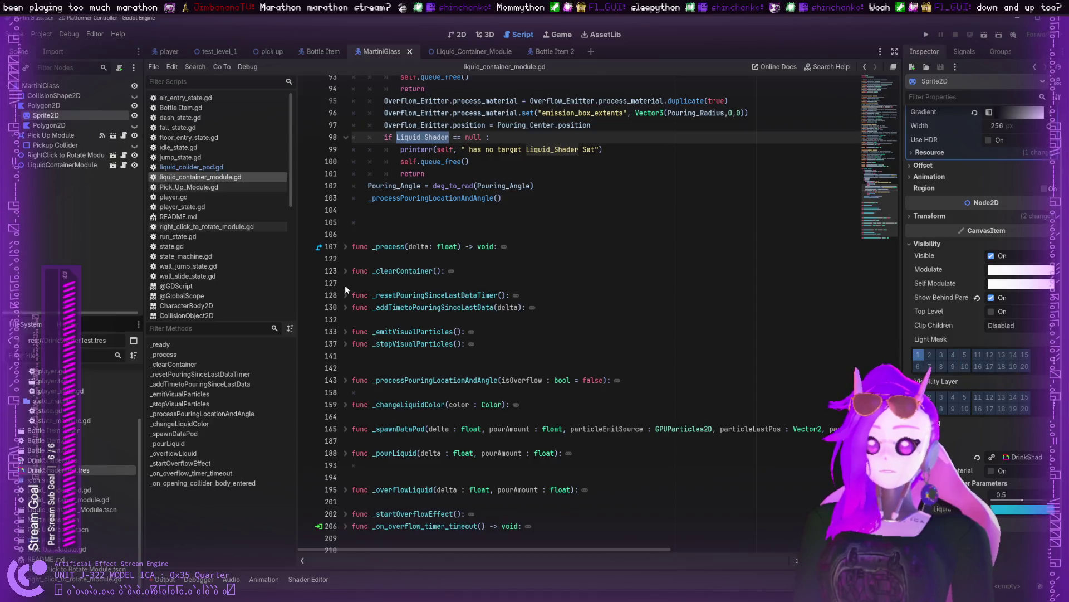
pyautogui.click(375, 361)
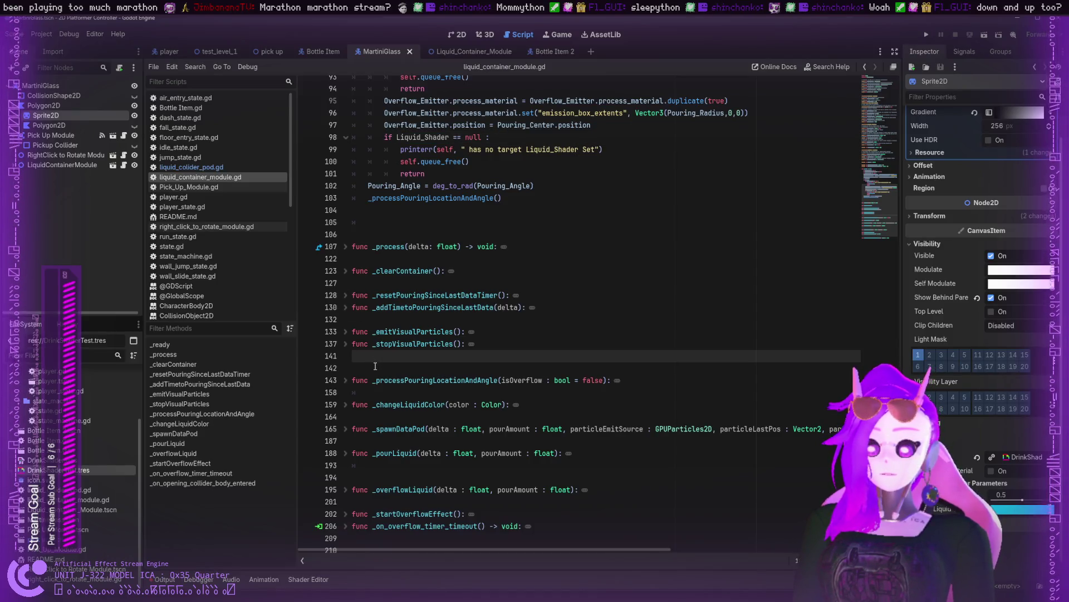
pyautogui.click(375, 366)
pyautogui.press('Return')
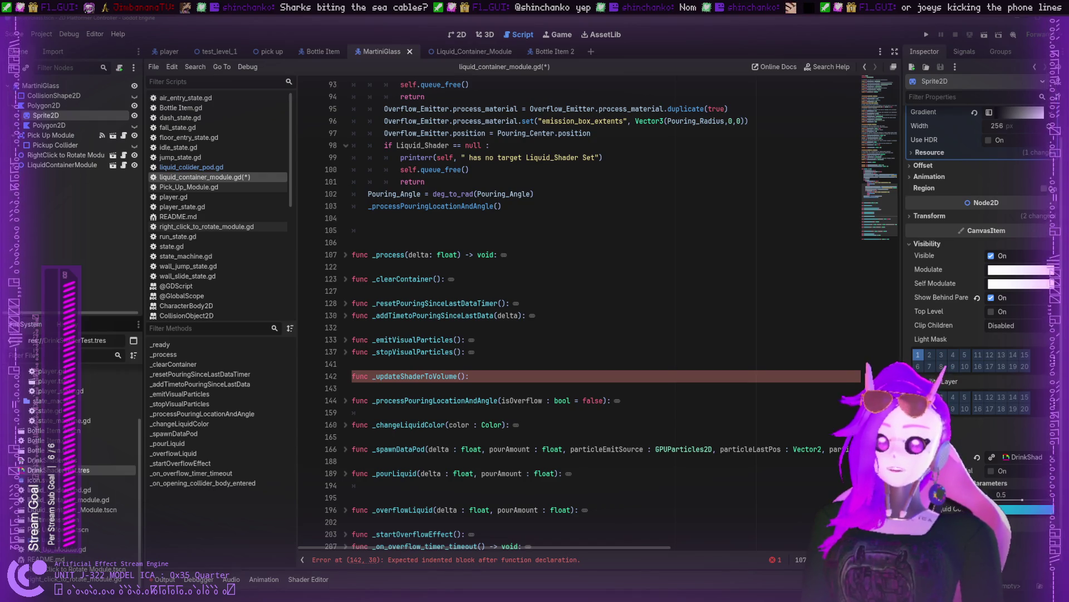
# Step: Add an 'if Is_Finite:' block to the body of _updateShaderToVolume
pyautogui.scroll(-1, 610, 316)
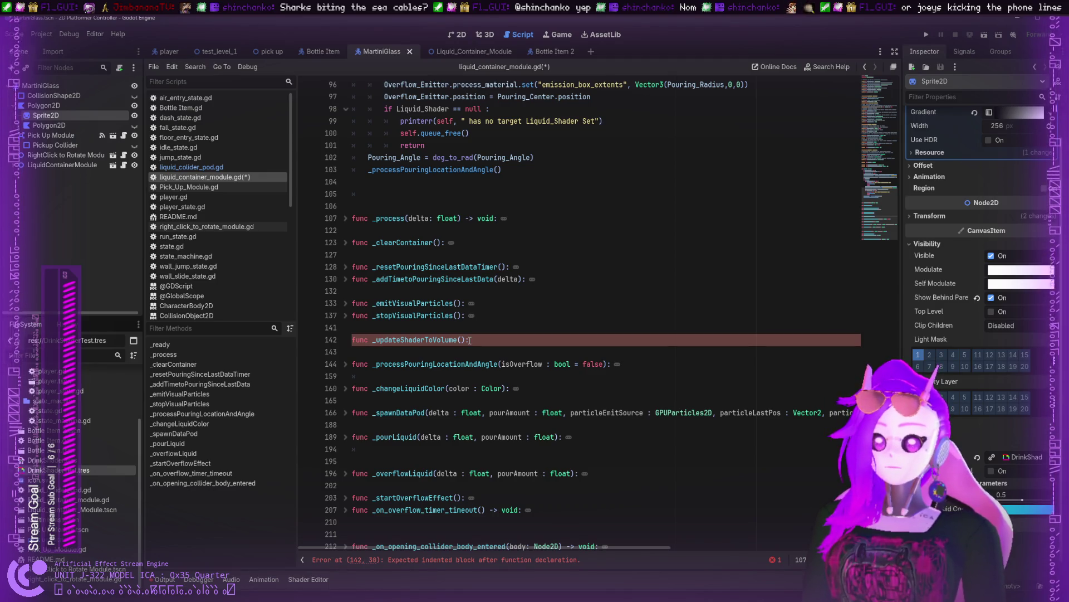
pyautogui.press('Return')
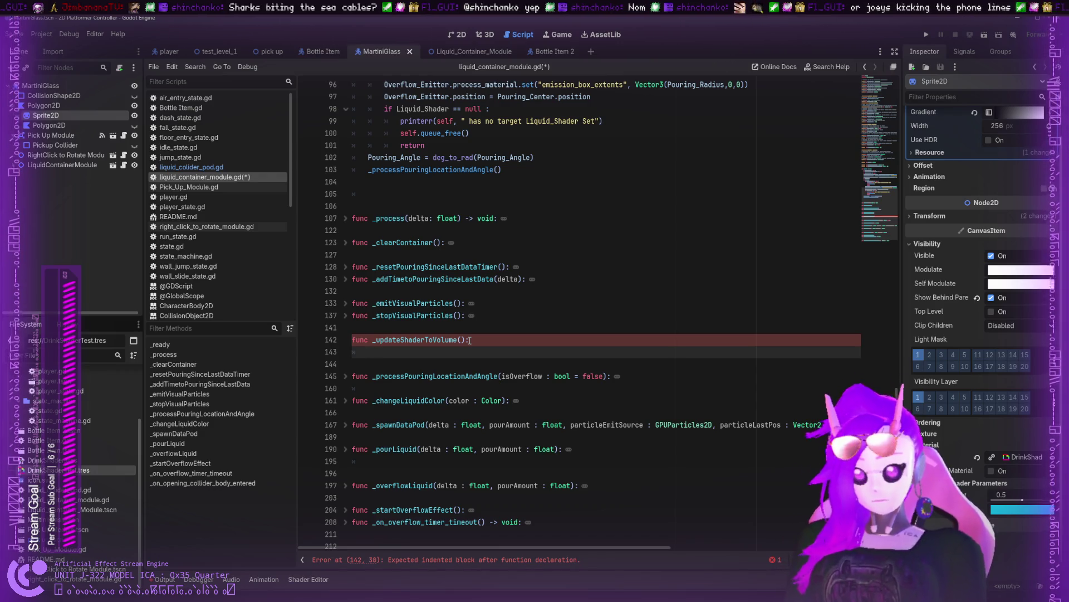
pyautogui.write('if')
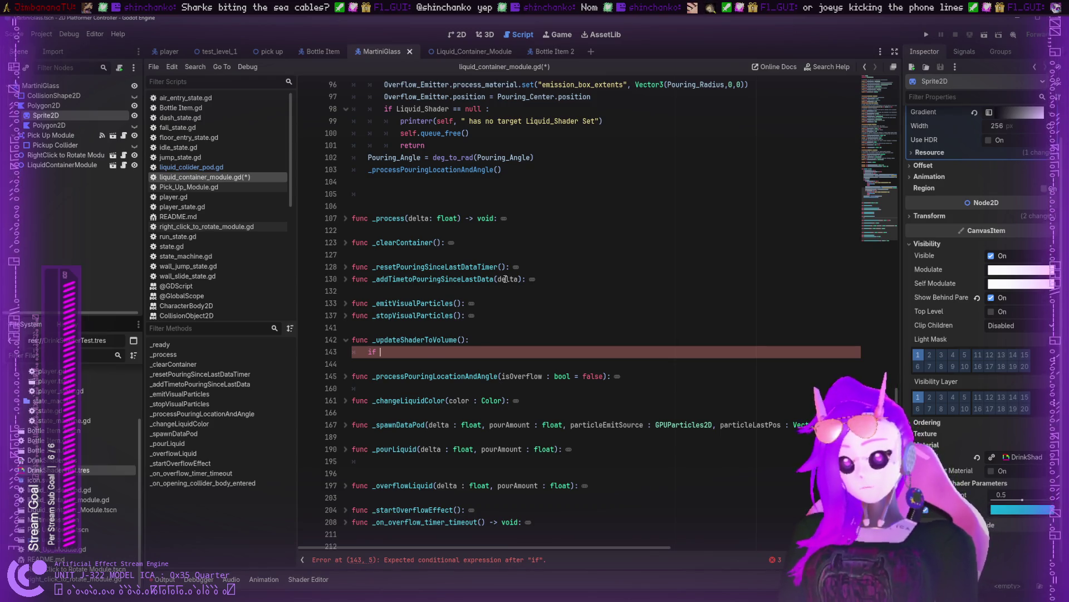
pyautogui.scroll(4, 505, 281)
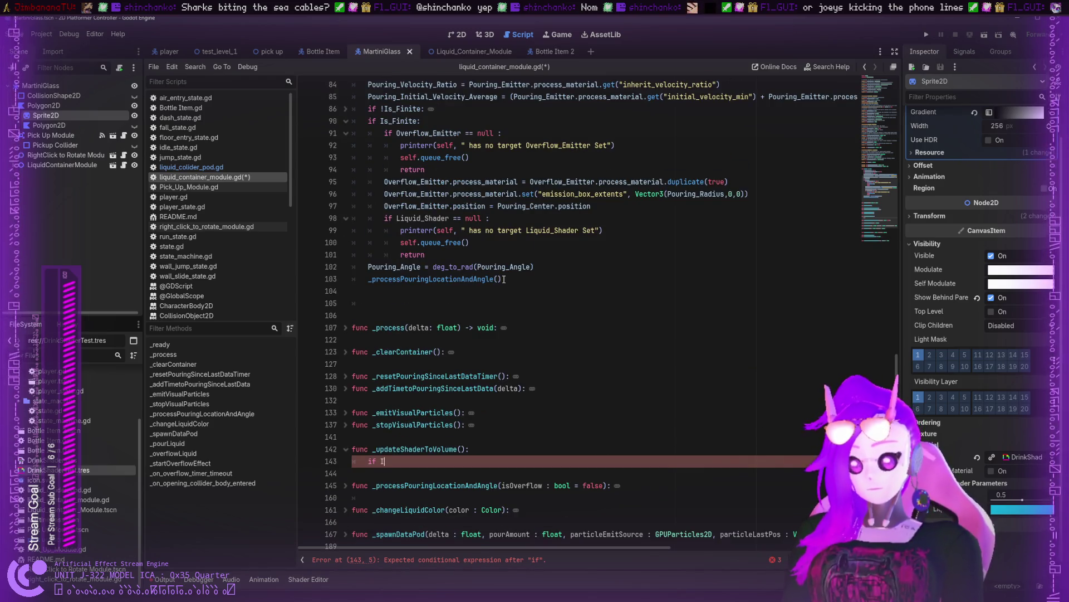
pyautogui.write('s_Finite:')
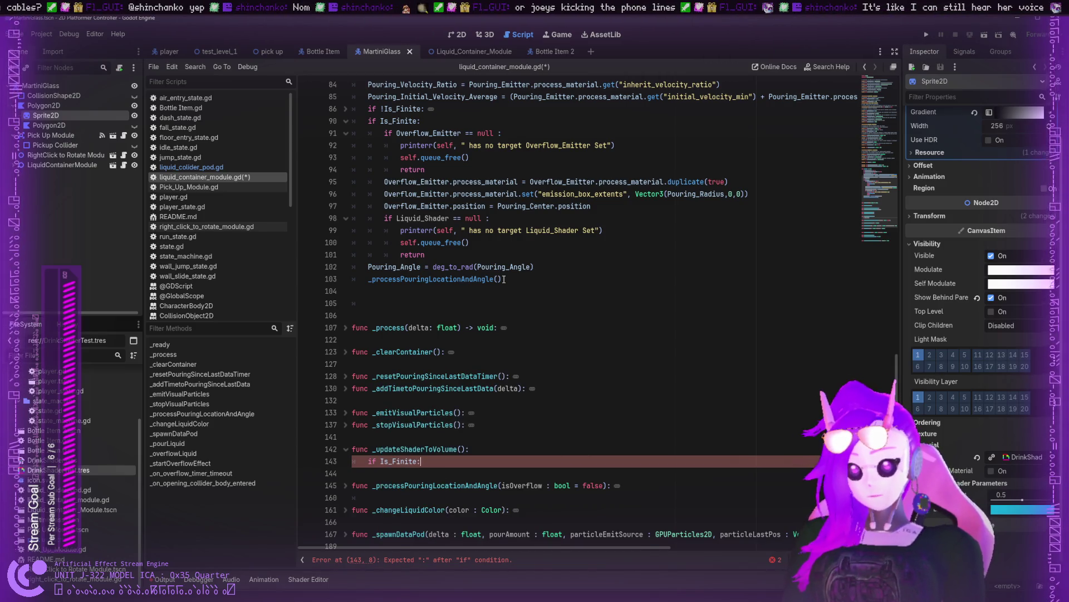
pyautogui.press('Return')
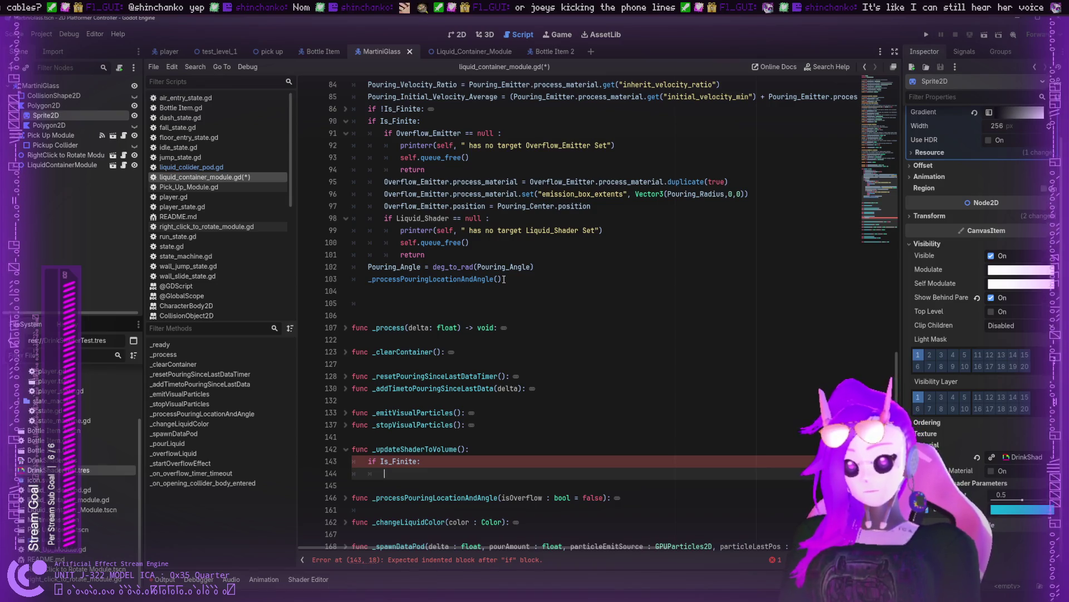
# Step: Inside it, call Liquid_Shader.set_instance_shader_parameter("Fill Percent", ) with a blank line above
pyautogui.write('iquid_')
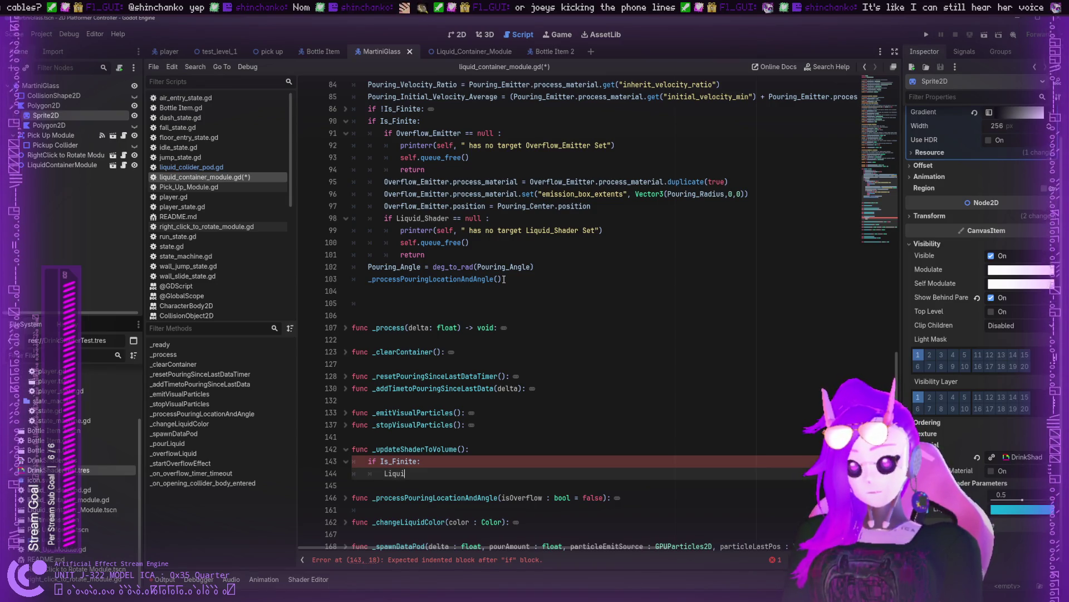
pyautogui.write('Shader')
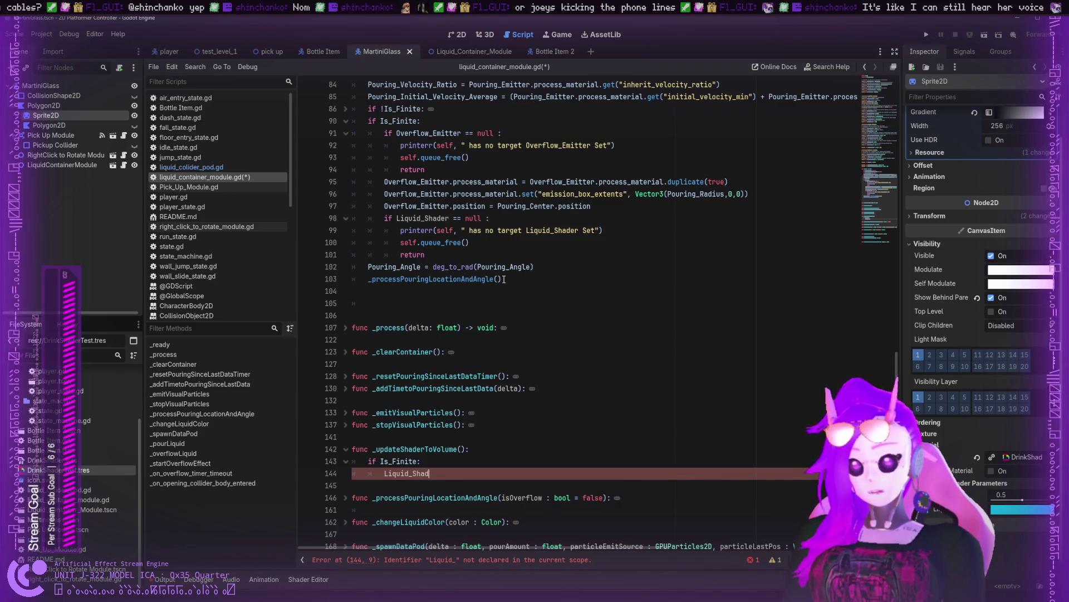
pyautogui.write('.set_')
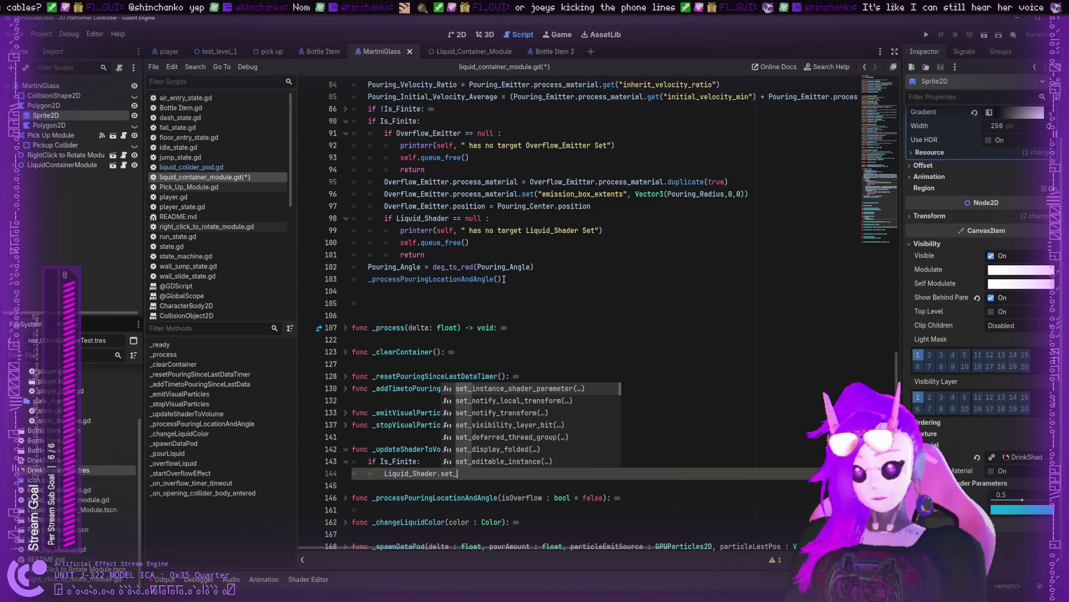
pyautogui.press('Return')
pyautogui.write('"')
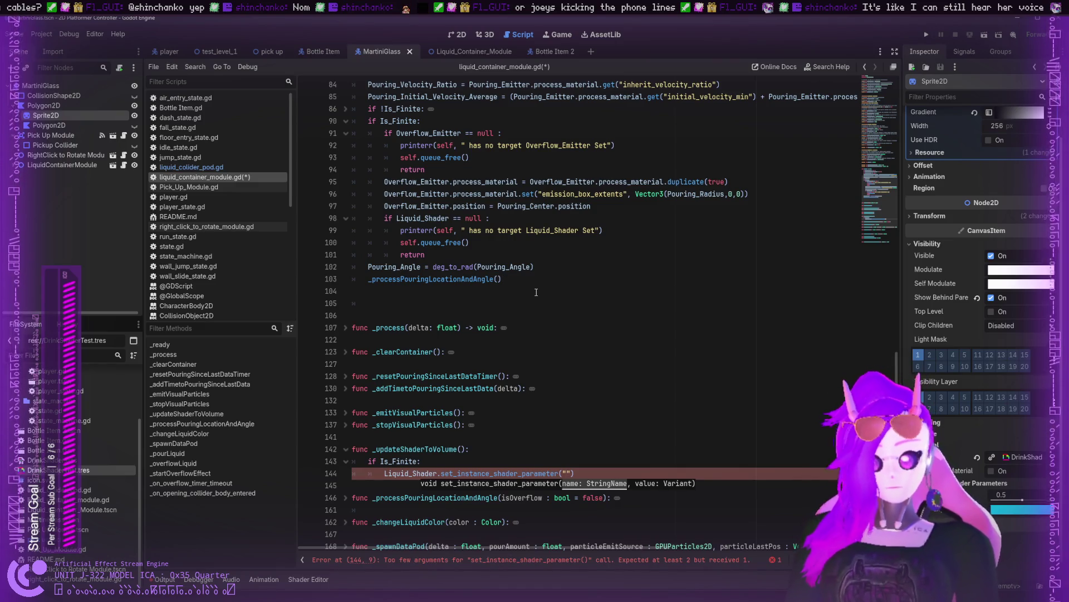
pyautogui.write('Fill Percent"')
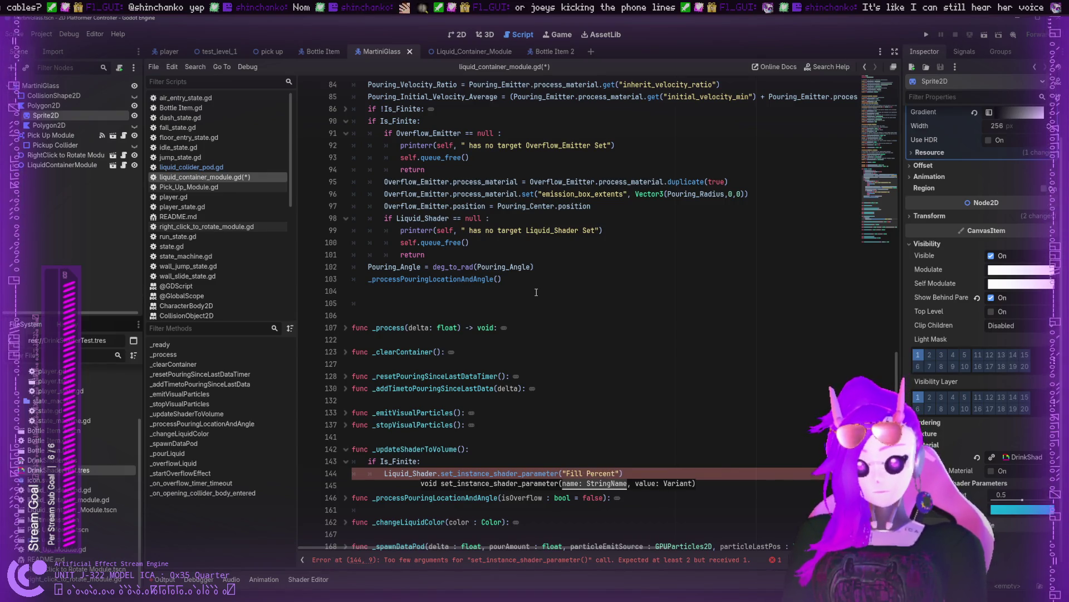
pyautogui.write(',')
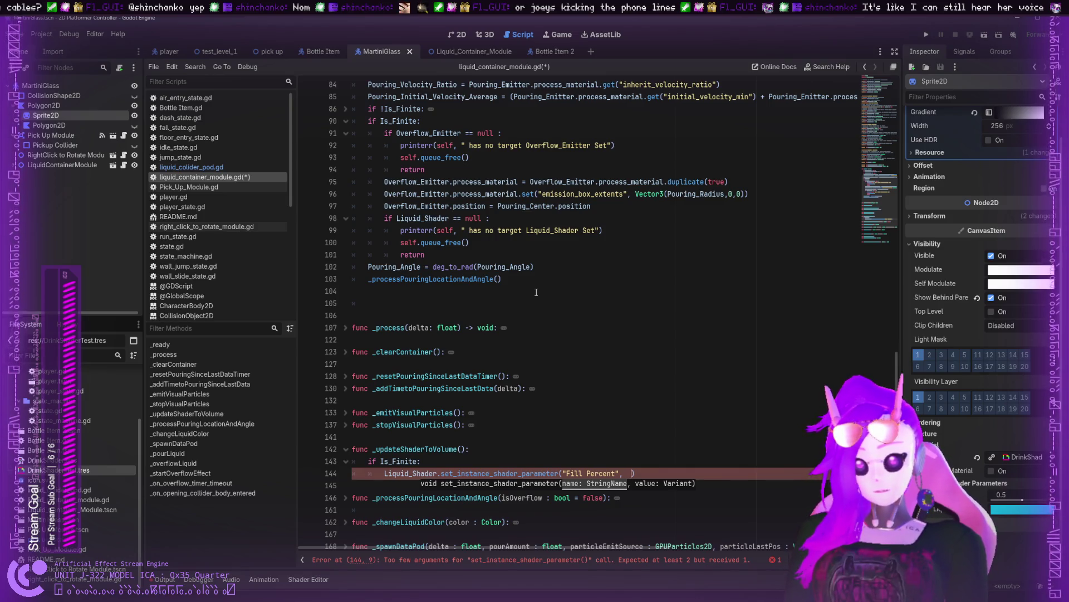
pyautogui.press('Home')
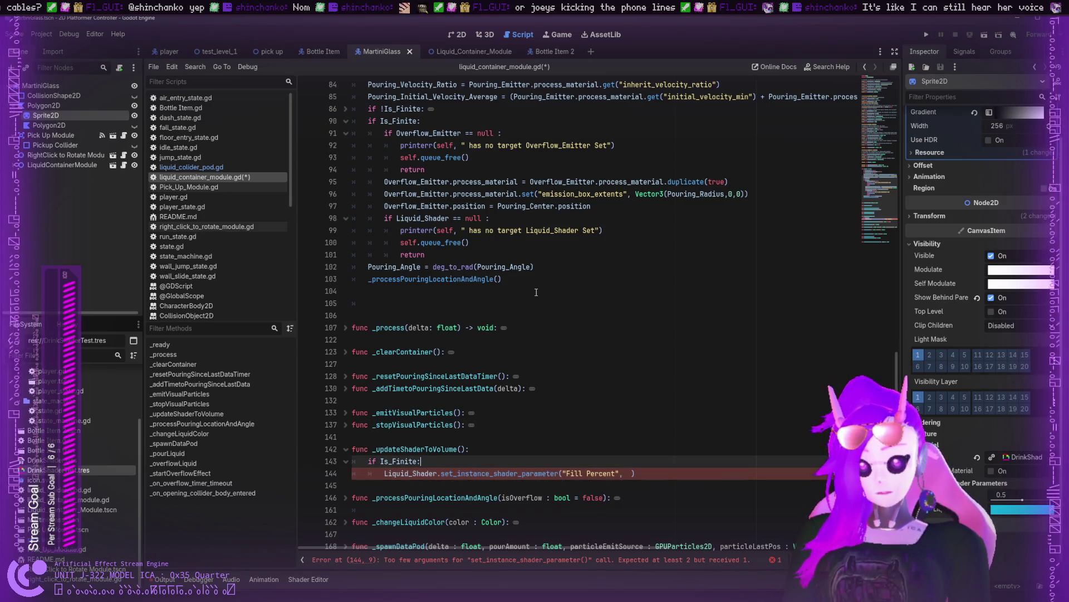
pyautogui.press('Return')
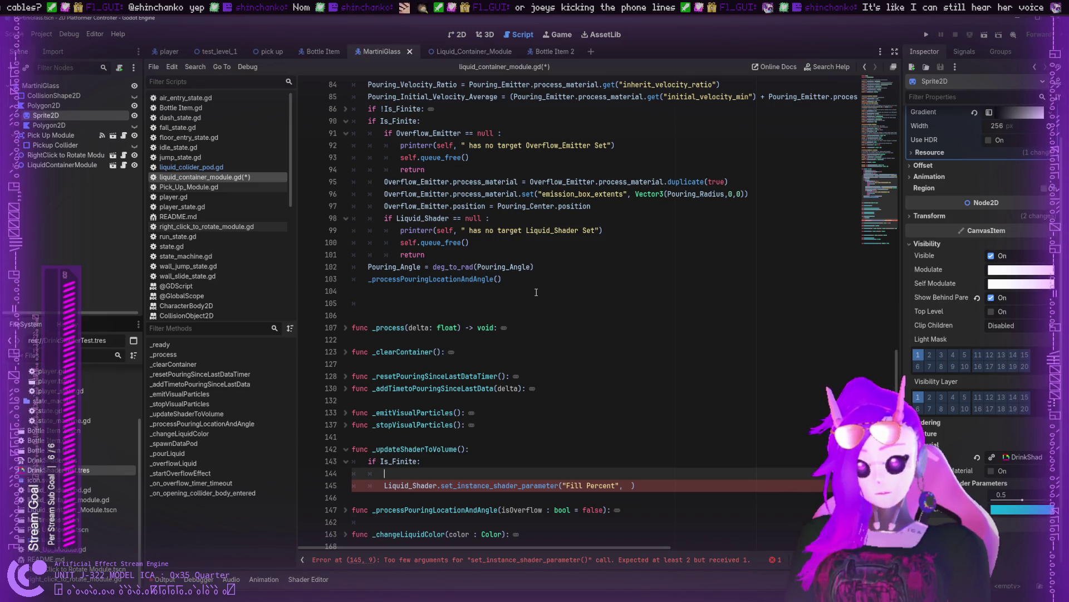
pyautogui.scroll(12, 536, 292)
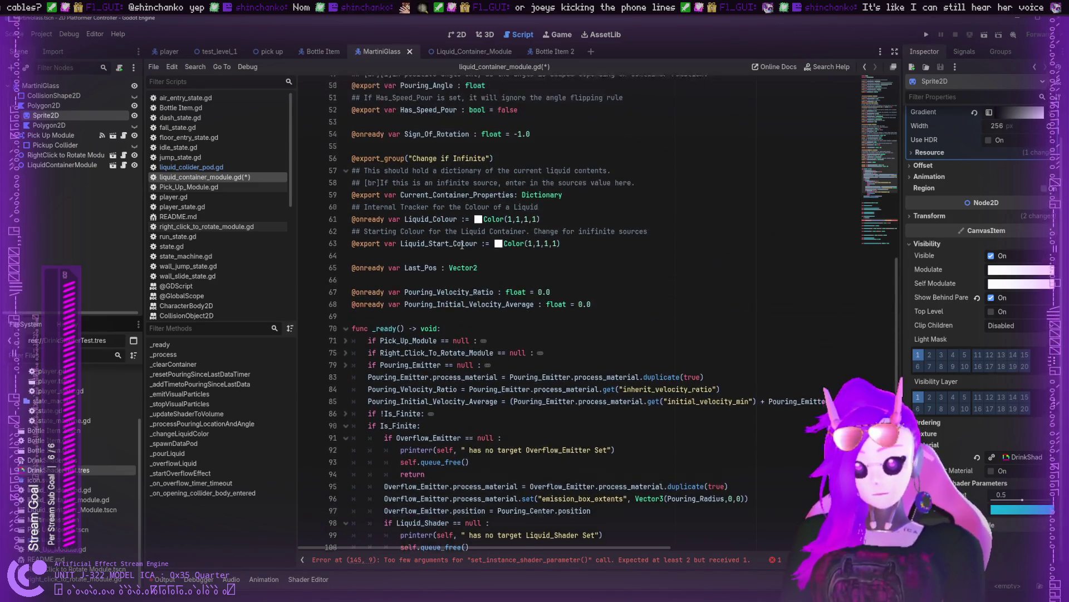
# Step: Check the Opening_Collider and Current_Volume exports, then return to the Fill Percent call
pyautogui.scroll(2, 437, 310)
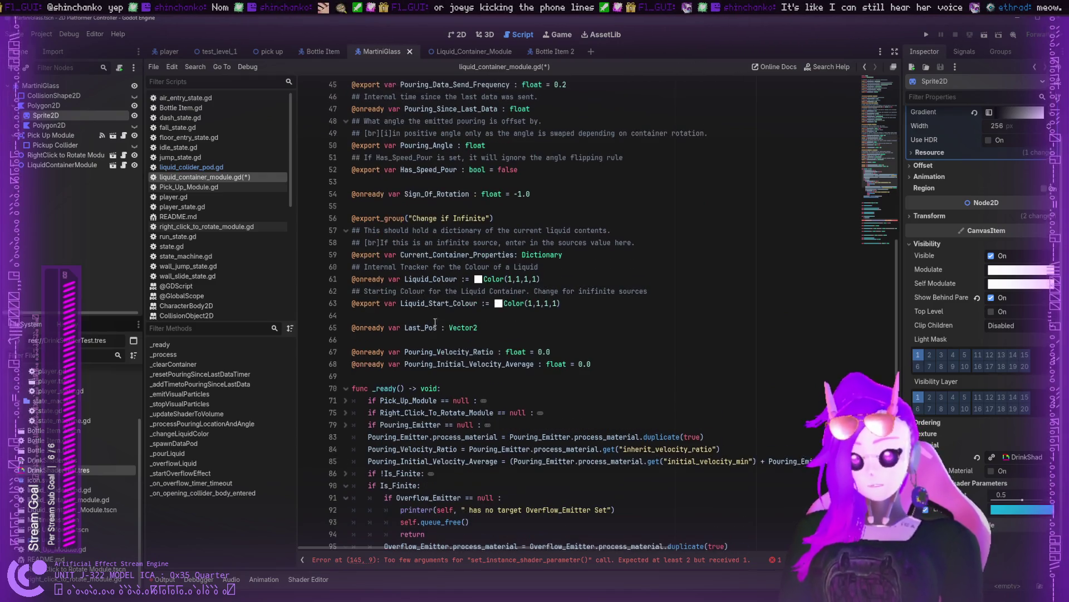
pyautogui.scroll(4, 435, 332)
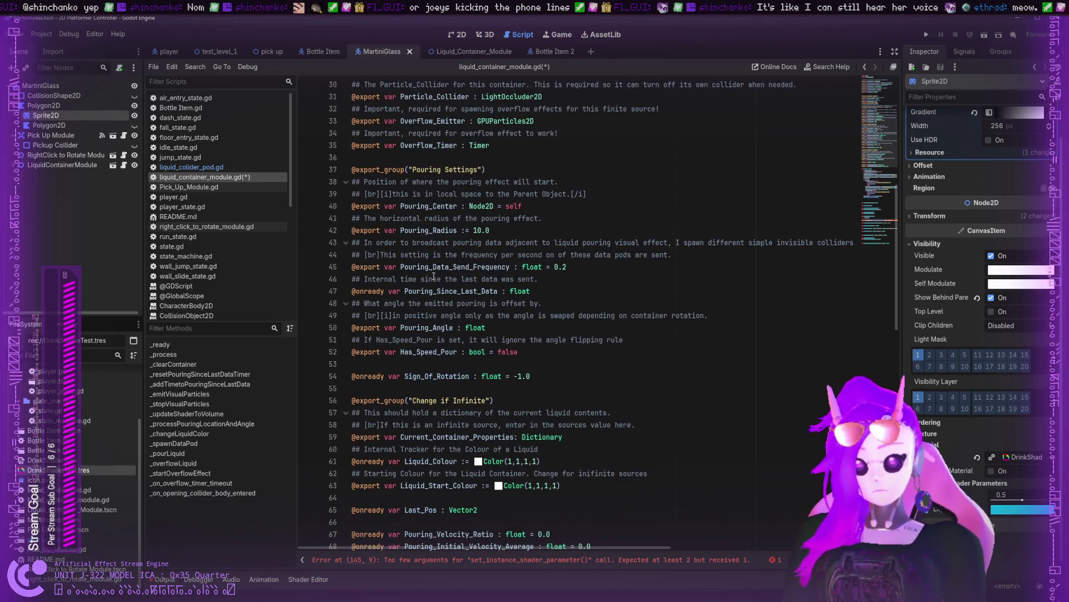
pyautogui.scroll(3, 435, 237)
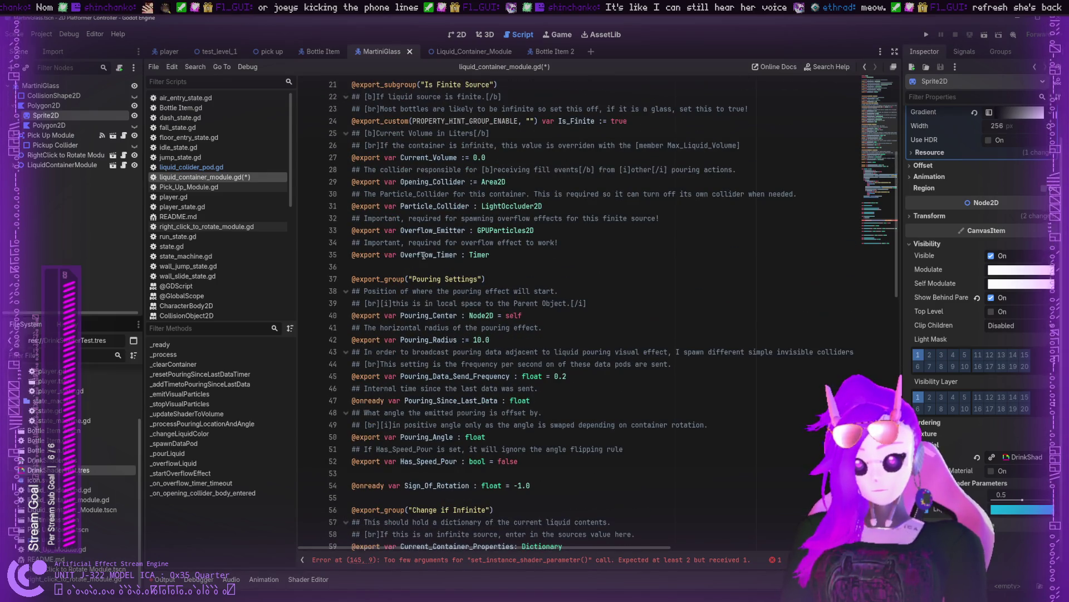
pyautogui.doubleClick(437, 182)
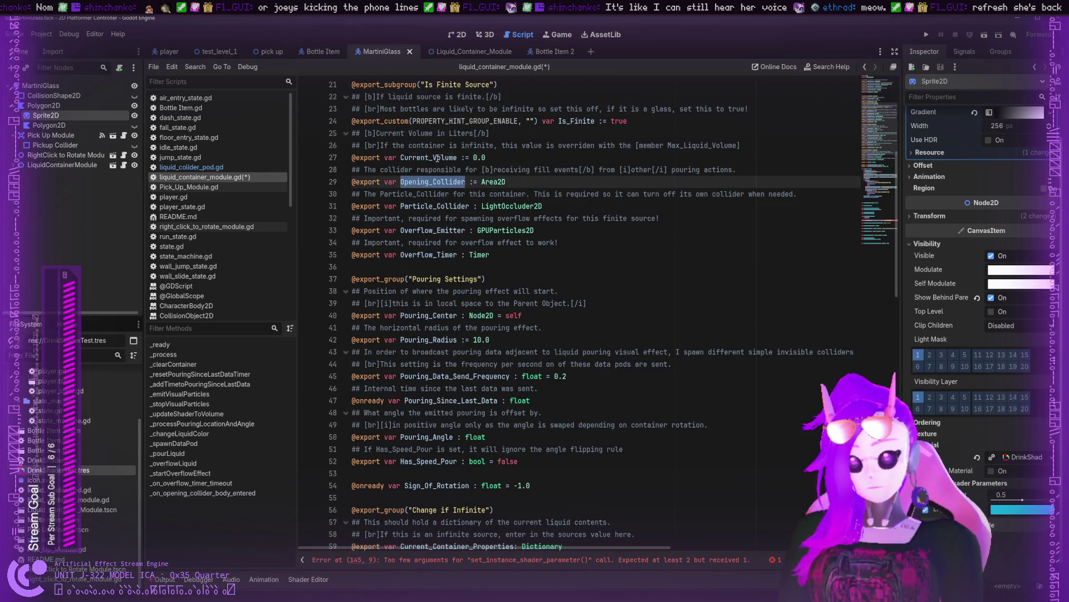
pyautogui.doubleClick(437, 158)
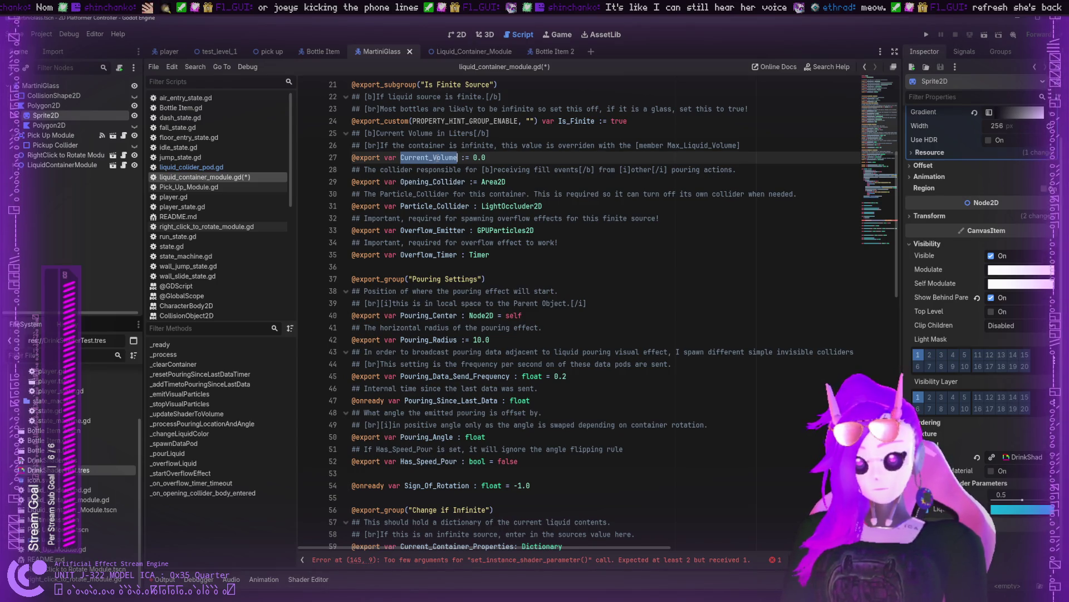
pyautogui.scroll(1, 435, 160)
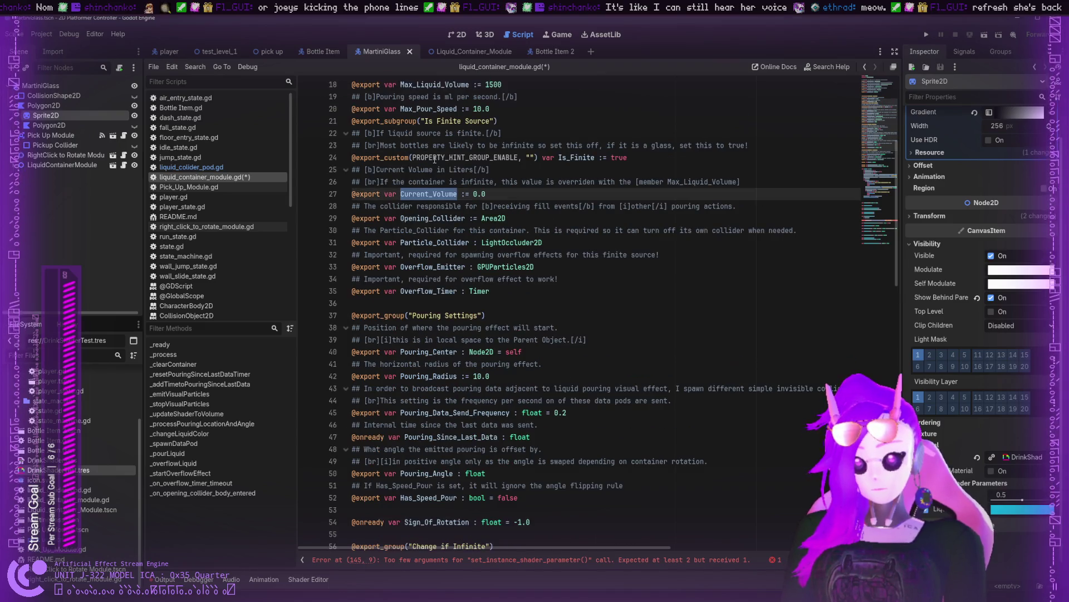
pyautogui.scroll(2, 435, 160)
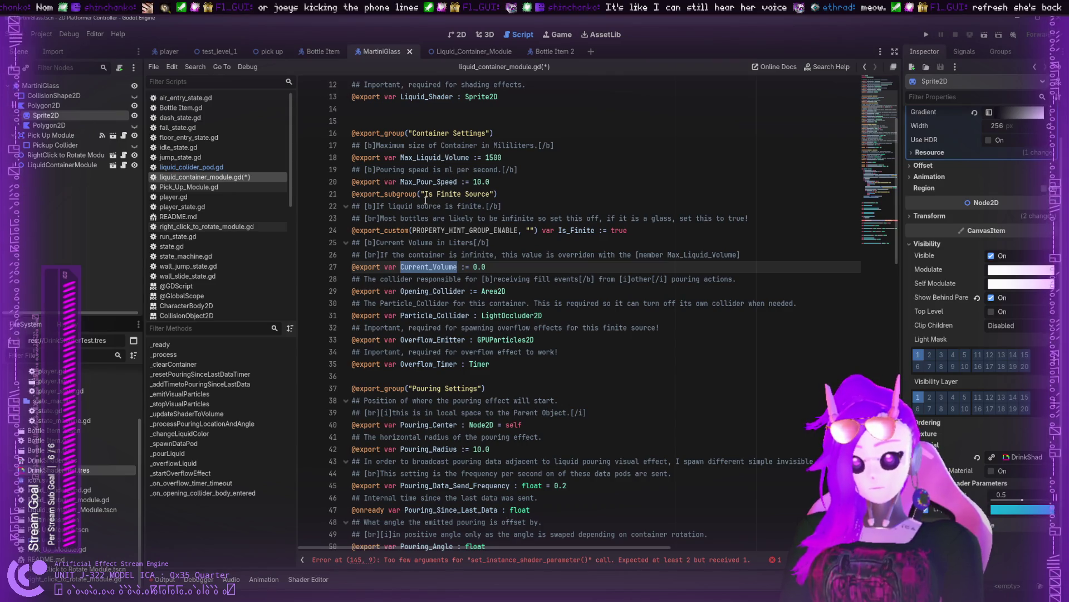
pyautogui.scroll(-20, 426, 199)
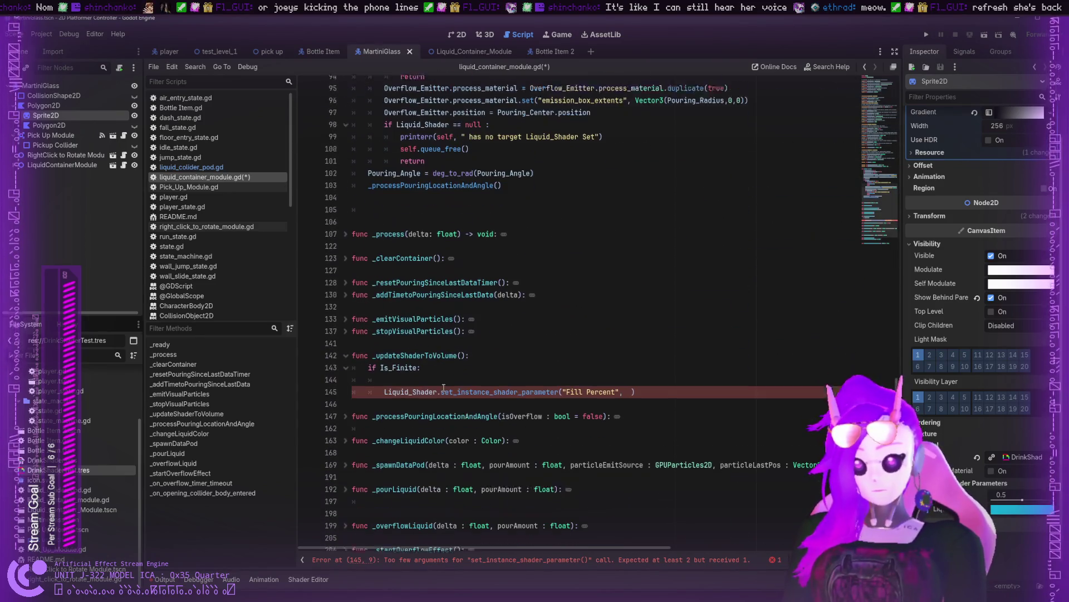
pyautogui.scroll(-1, 439, 383)
pyautogui.click(451, 362)
# Step: Complete the Fill Percent value as Current_Volume / Max_Liquid_Volume and close the call
pyautogui.click(629, 376)
pyautogui.write('Current_Volume /')
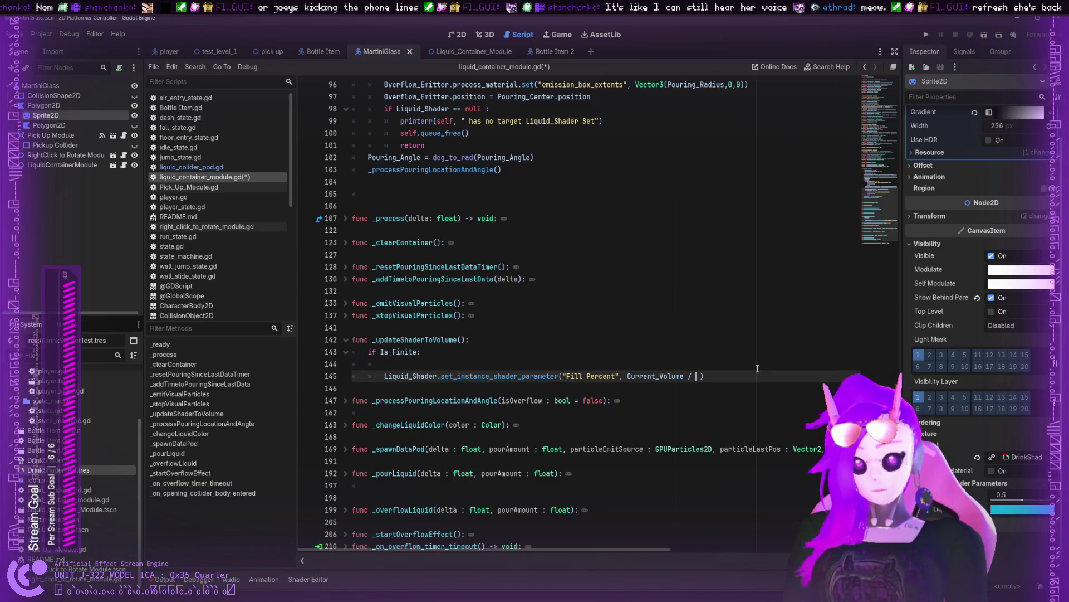
pyautogui.write(' Max_li')
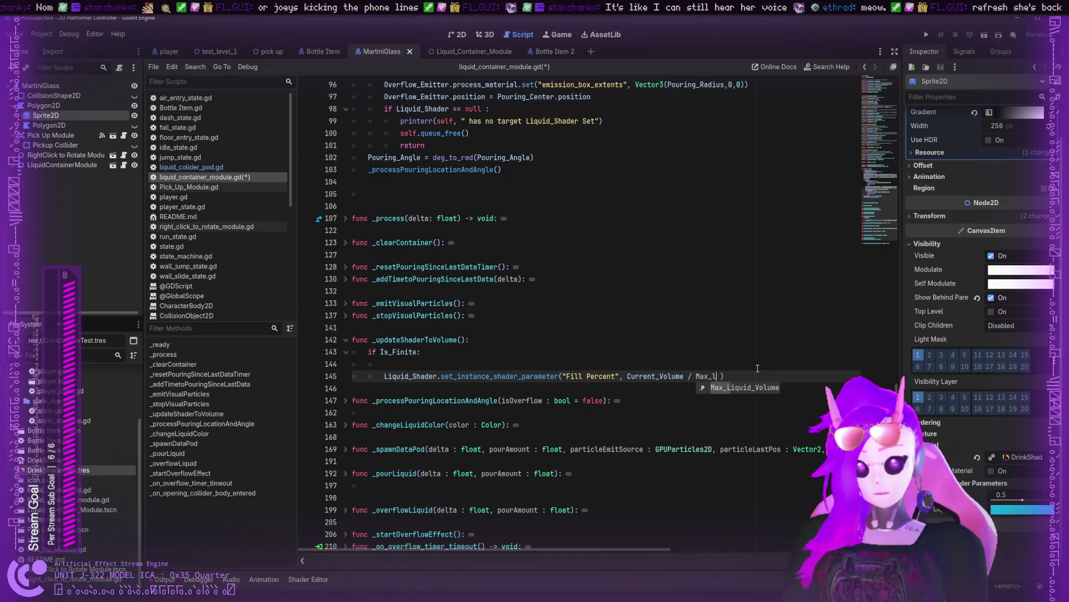
pyautogui.press('Return')
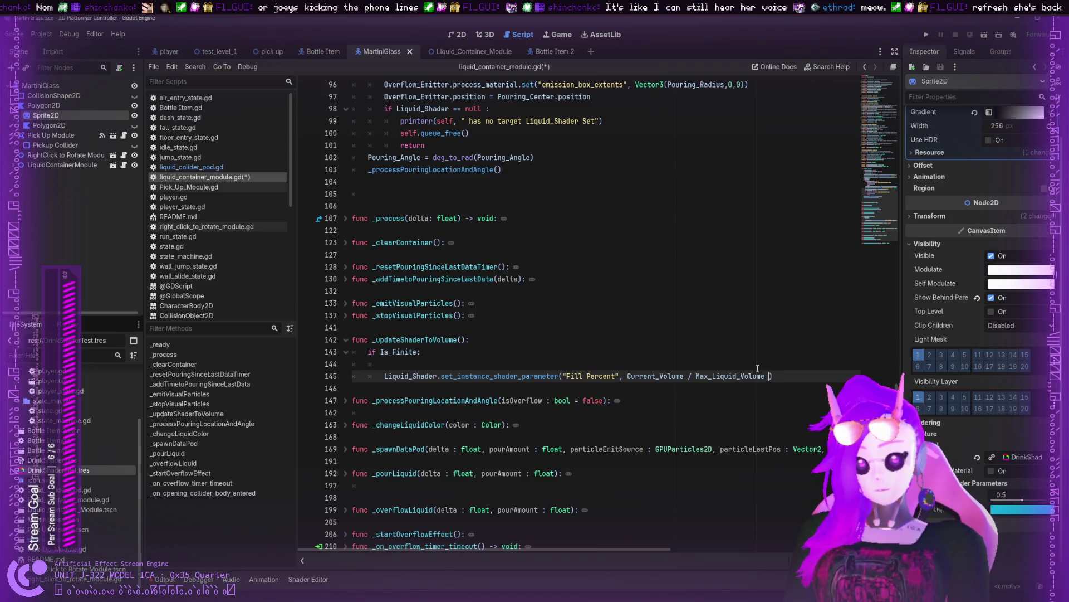
pyautogui.click(586, 364)
pyautogui.write('var ')
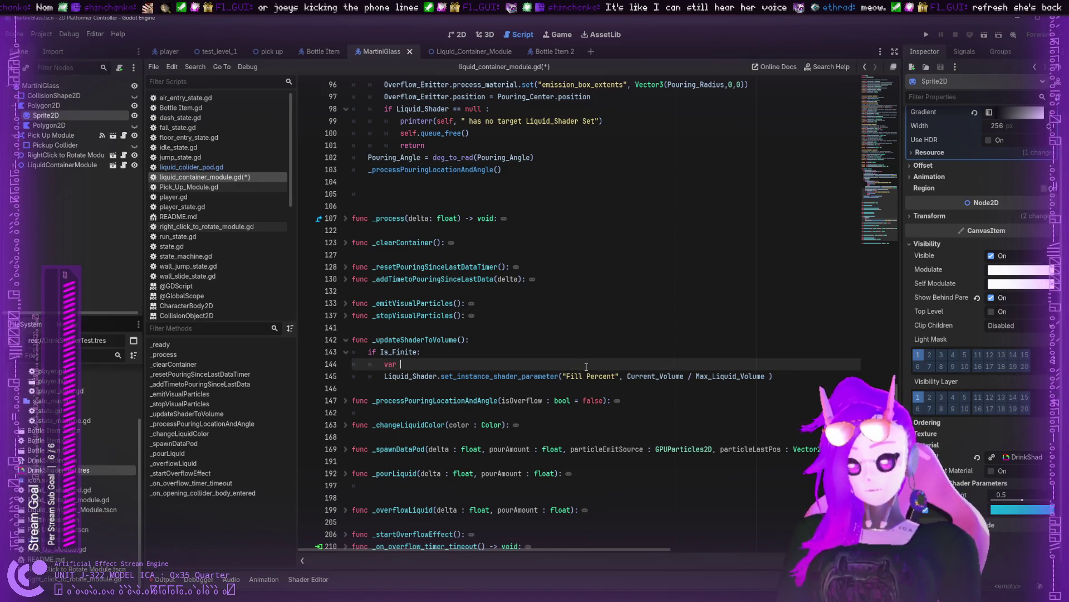
pyautogui.write('Fill')
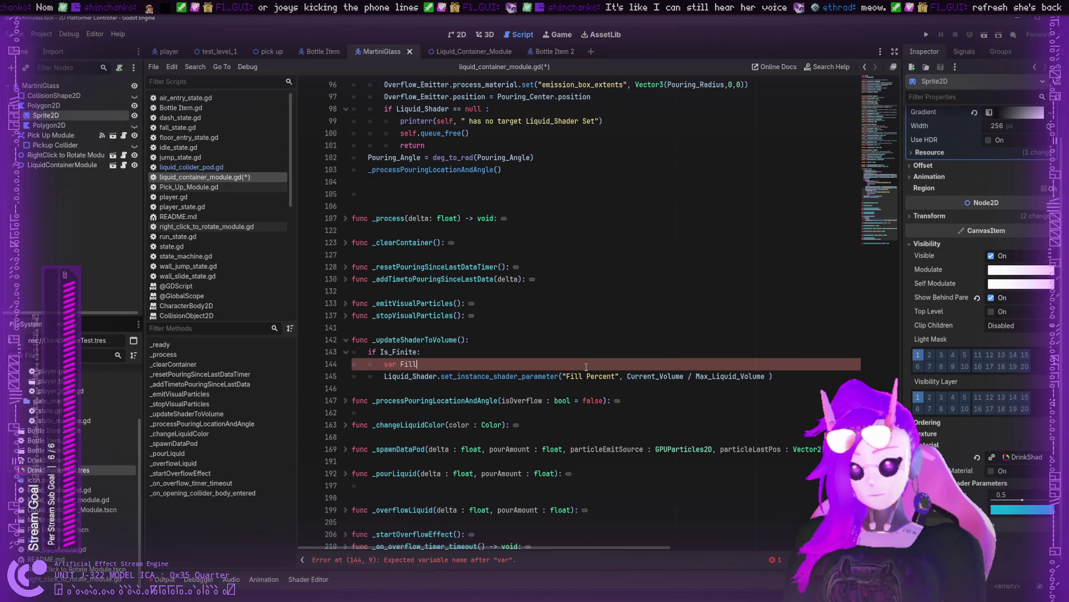
pyautogui.press('BackSpace')
pyautogui.press('BackSpace')
pyautogui.press('BackSpace')
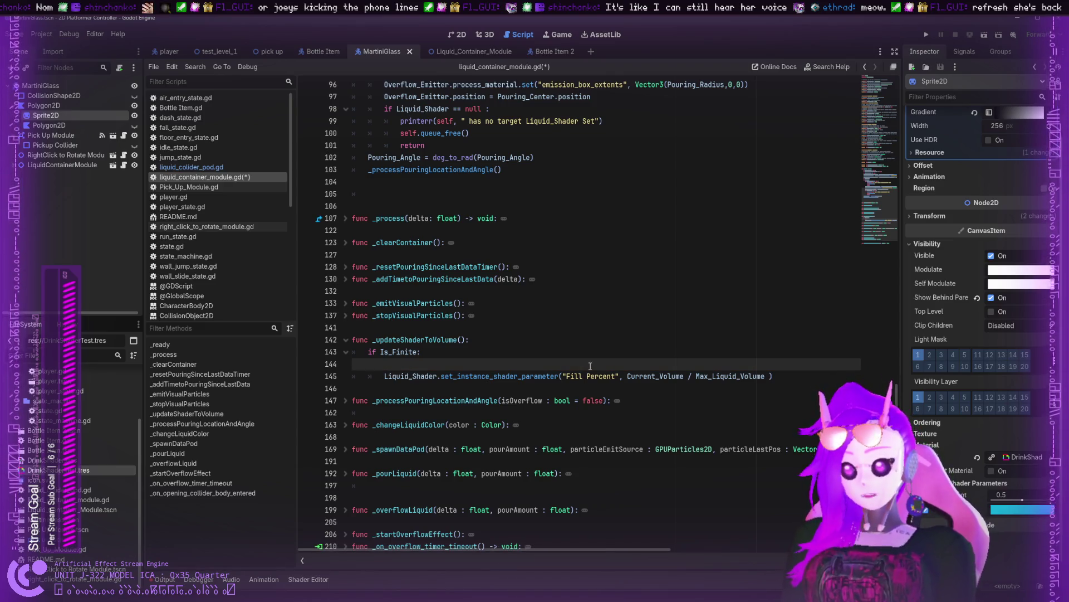
pyautogui.click(783, 377)
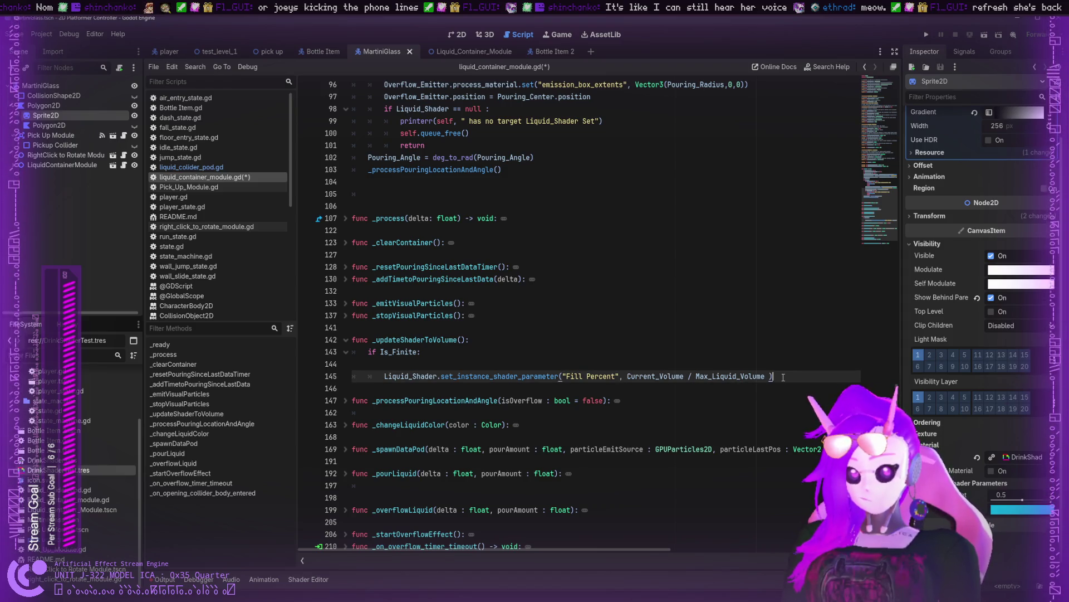
pyautogui.press('BackSpace')
pyautogui.press('BackSpace')
pyautogui.write(')')
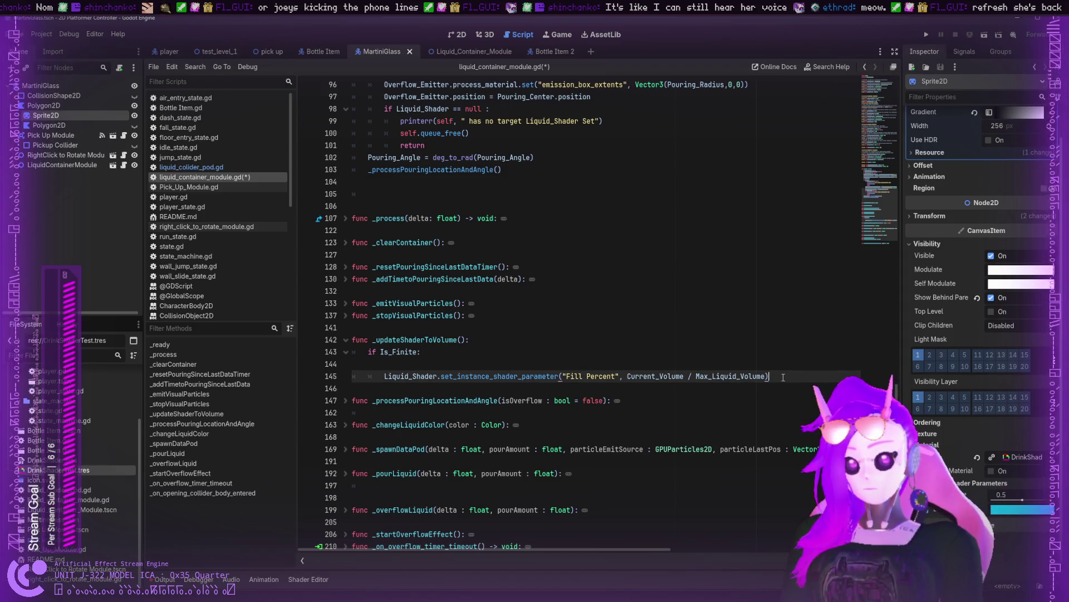
# Step: Remove the stray blank and half-written lines around the shader call
pyautogui.press('Return')
pyautogui.write('Liquid')
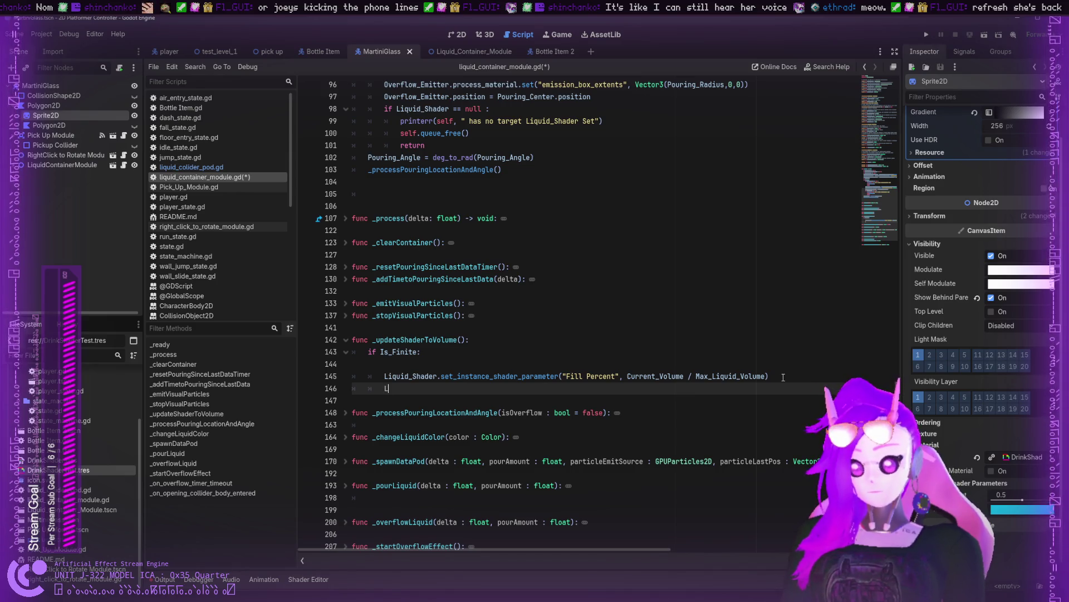
pyautogui.write('_Sh')
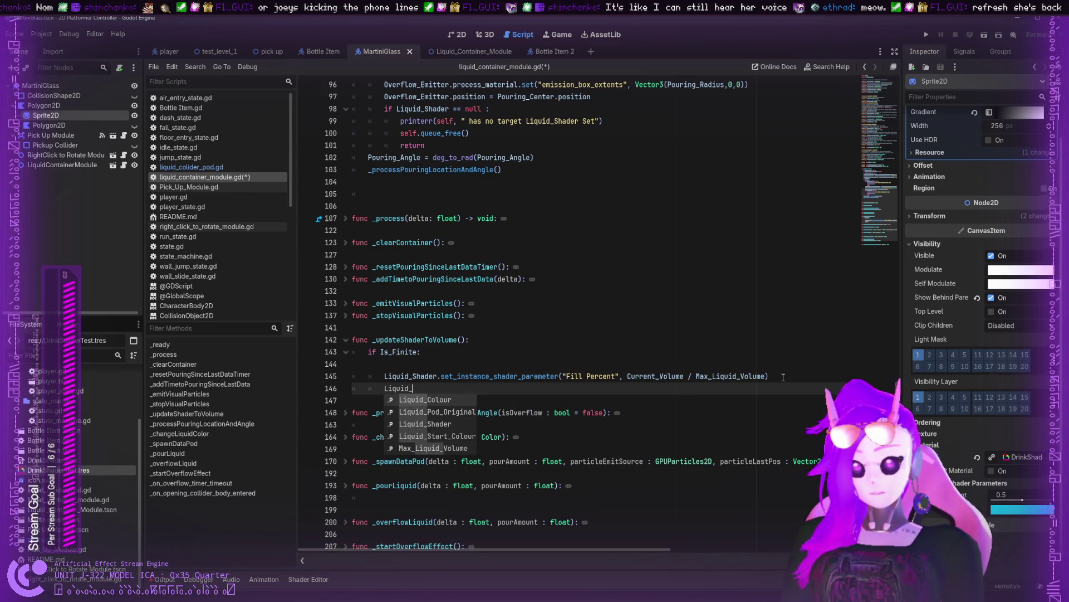
pyautogui.press('Return')
pyautogui.write('.')
pyautogui.press('BackSpace')
pyautogui.press('BackSpace')
pyautogui.press('BackSpace')
pyautogui.press('BackSpace')
pyautogui.press('BackSpace')
pyautogui.press('BackSpace')
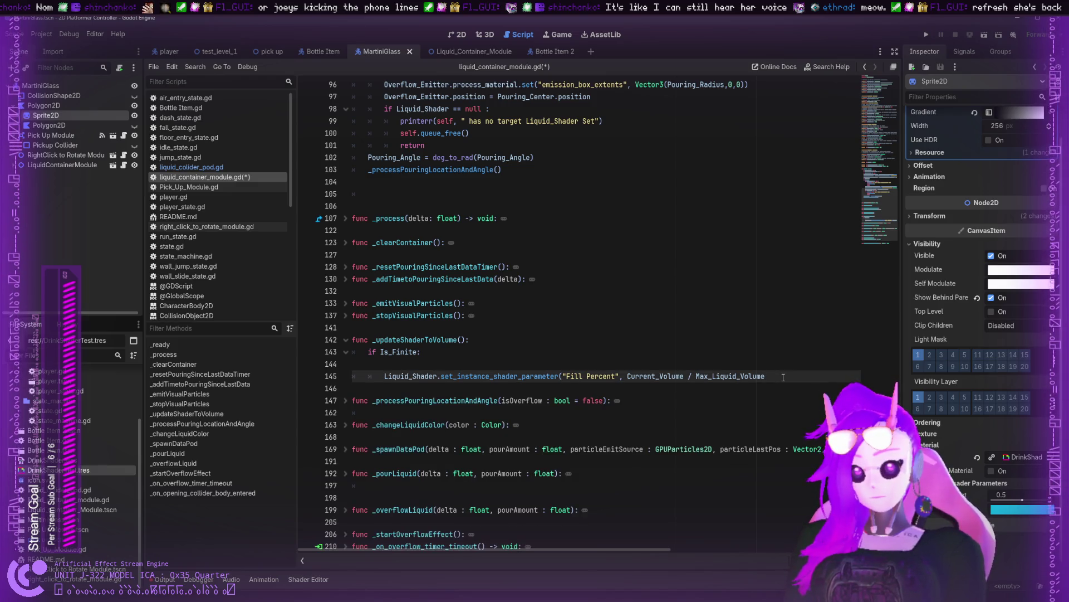
pyautogui.hotkey('ctrl', 'z')
pyautogui.press('BackSpace')
pyautogui.press('BackSpace')
pyautogui.press('BackSpace')
pyautogui.press('BackSpace')
pyautogui.press('BackSpace')
pyautogui.press('BackSpace')
pyautogui.click(454, 362)
pyautogui.press('BackSpace')
# Step: Save the script and select the finished shader call line
pyautogui.hotkey('ctrl', 's')
pyautogui.doubleClick(417, 363)
pyautogui.moveTo(383, 363); pyautogui.dragTo(770, 363)
pyautogui.hotkey('ctrl', 'c')
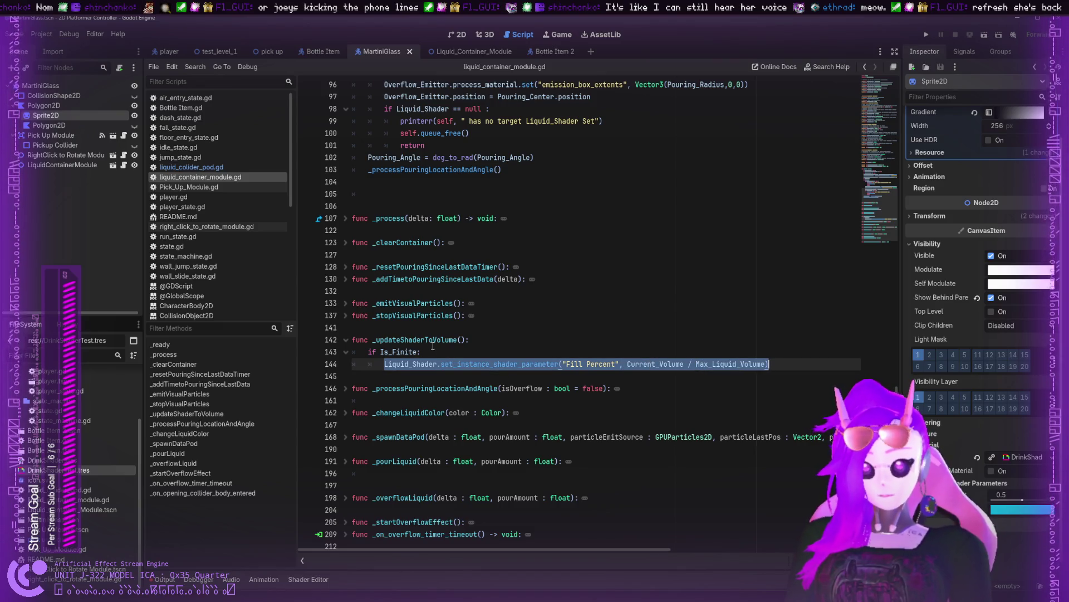
# Step: Collapse _updateShaderToVolume and expand _changeLiquidColor
pyautogui.click(346, 340)
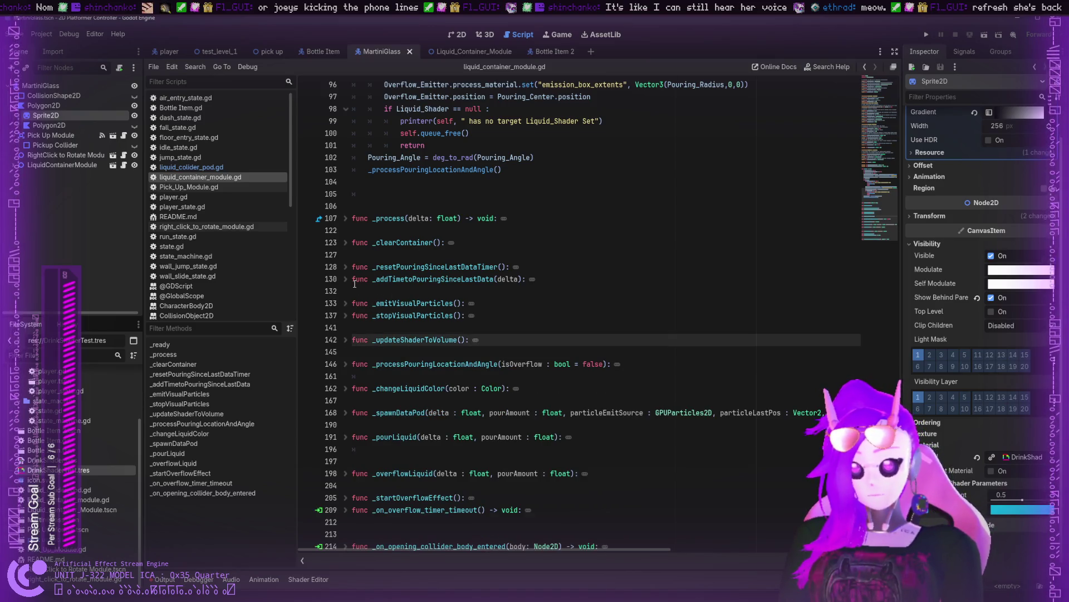
pyautogui.doubleClick(393, 242)
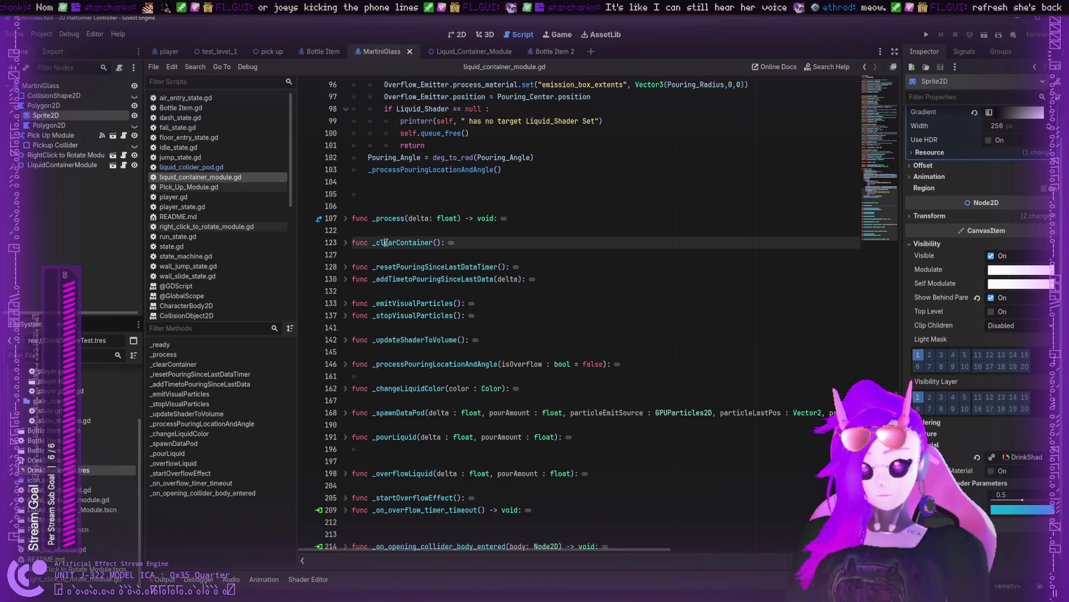
pyautogui.click(346, 243)
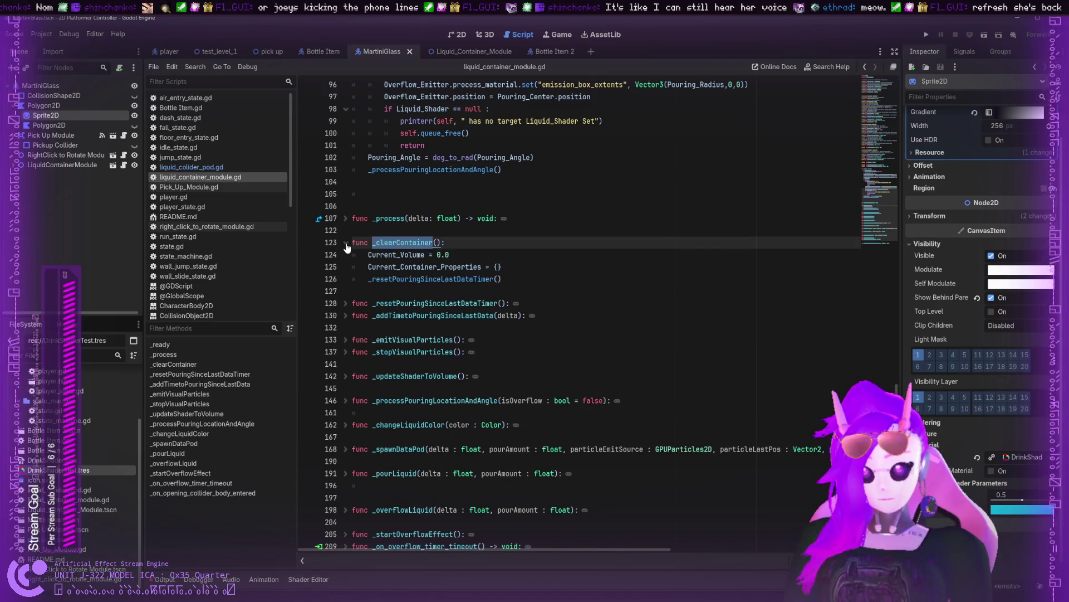
pyautogui.click(345, 243)
pyautogui.click(379, 267)
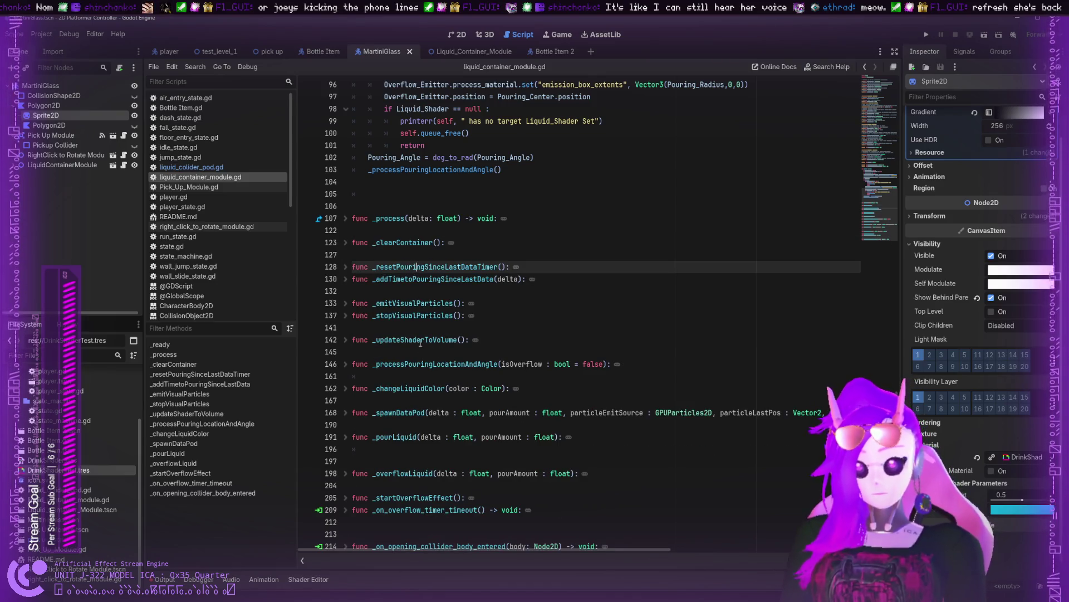
pyautogui.doubleClick(398, 389)
pyautogui.click(346, 388)
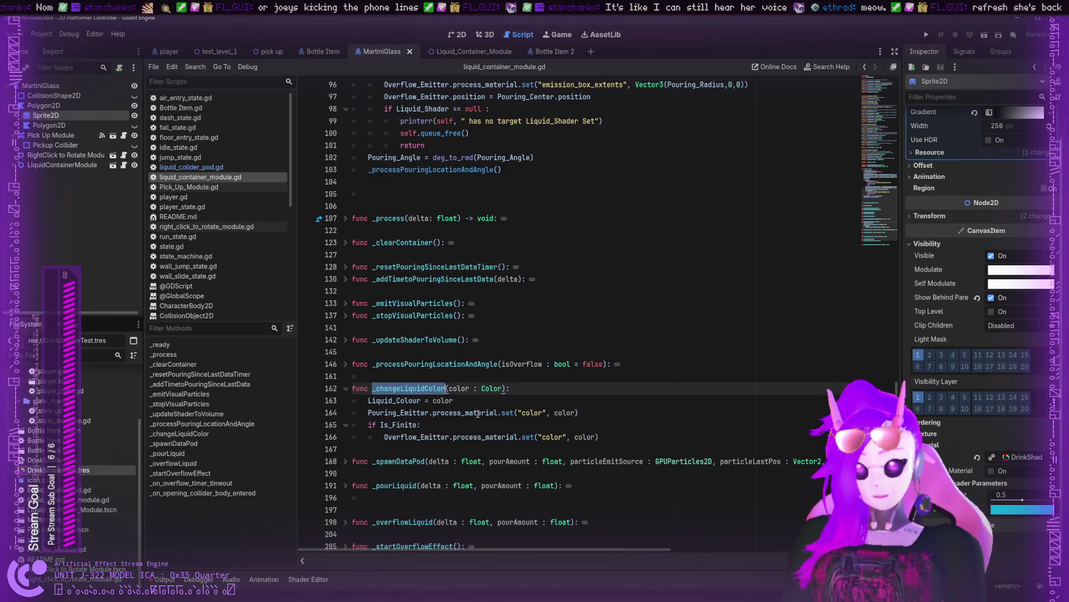
# Step: Paste the shader call below the overflow colour line, renaming its parameter to "Liquid Colour"
pyautogui.click(428, 425)
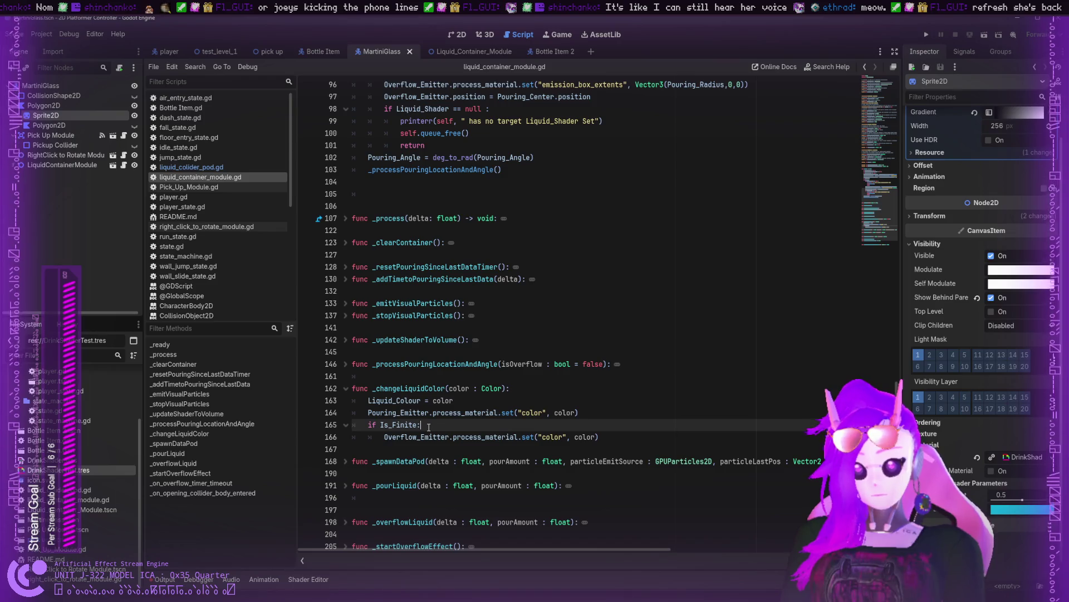
pyautogui.click(636, 440)
pyautogui.press('Return')
pyautogui.hotkey('ctrl', 'v')
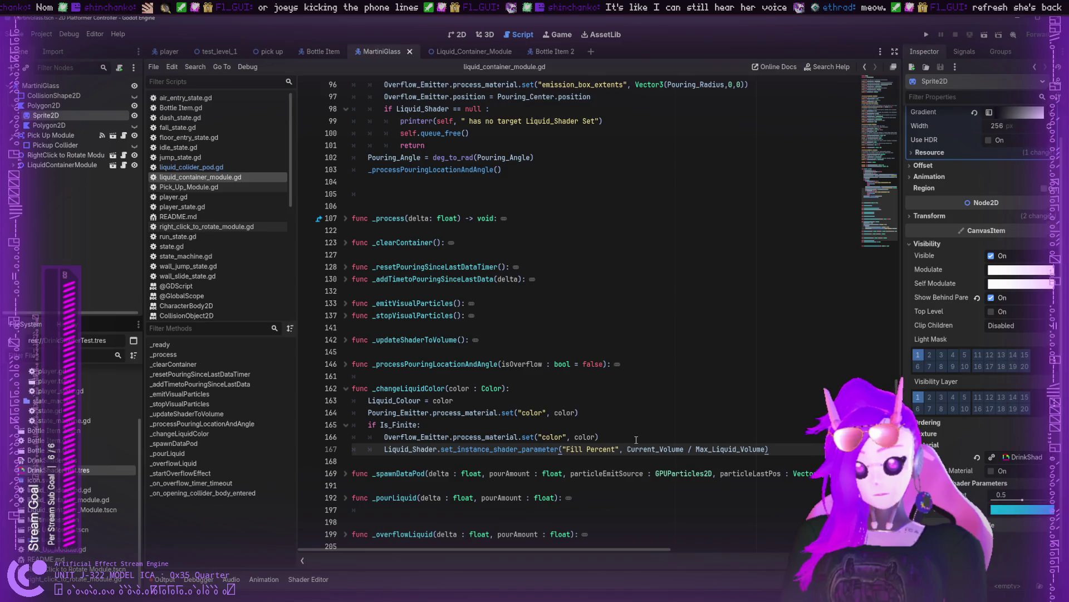
pyautogui.moveTo(615, 449); pyautogui.dragTo(566, 449)
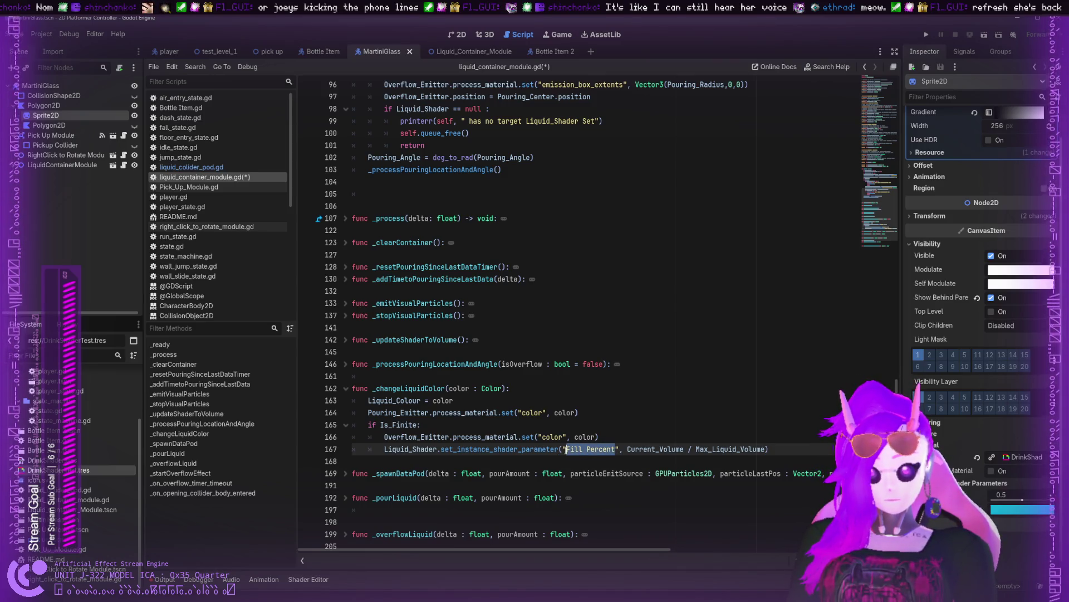
pyautogui.write('Liquid COlo')
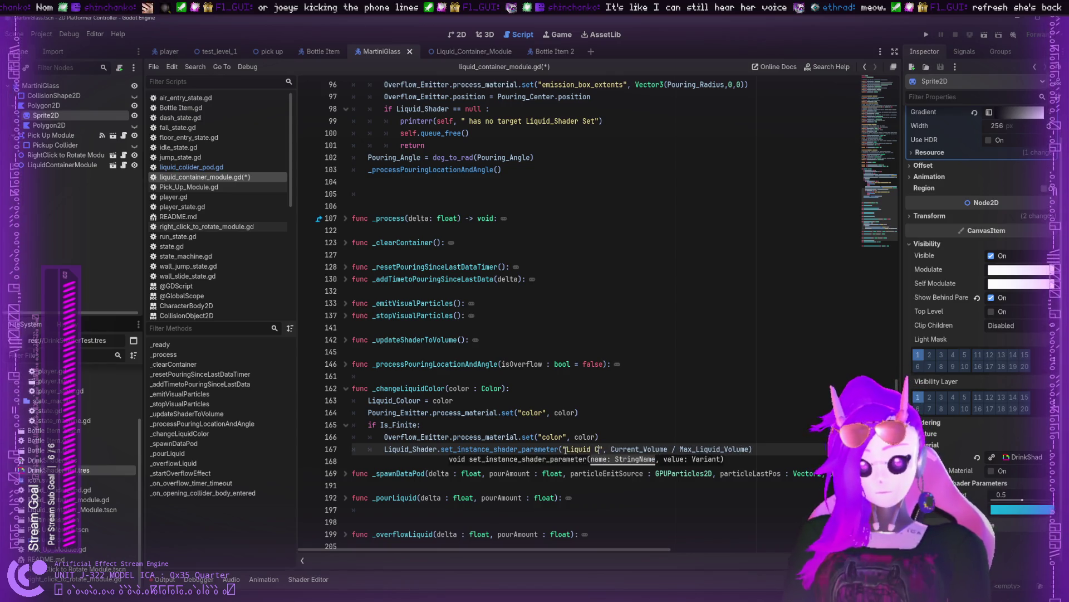
pyautogui.write('ur')
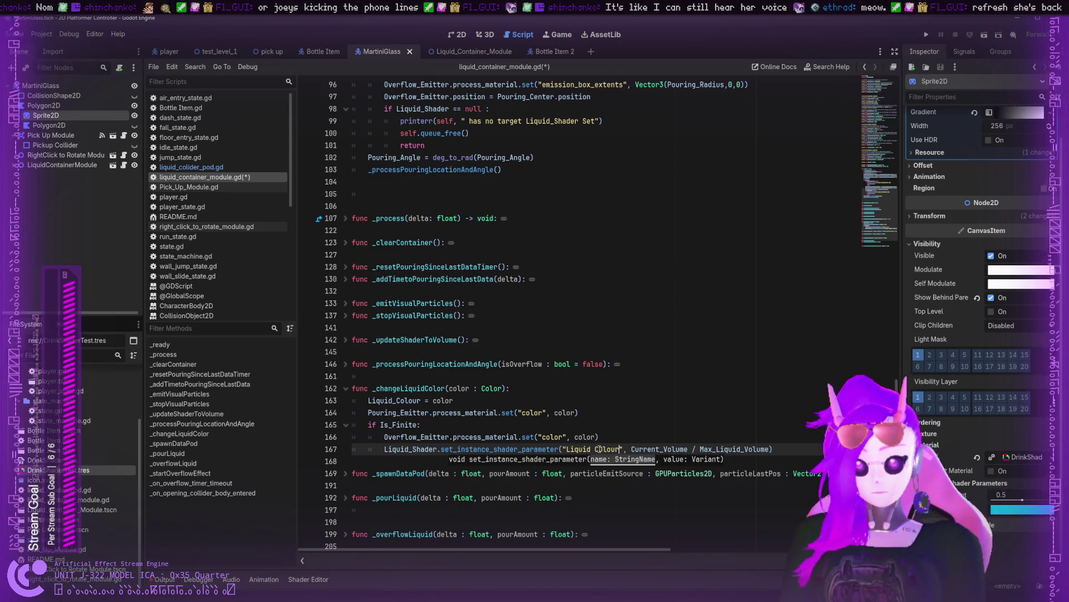
pyautogui.click(601, 448)
pyautogui.press('Delete')
pyautogui.write('o')
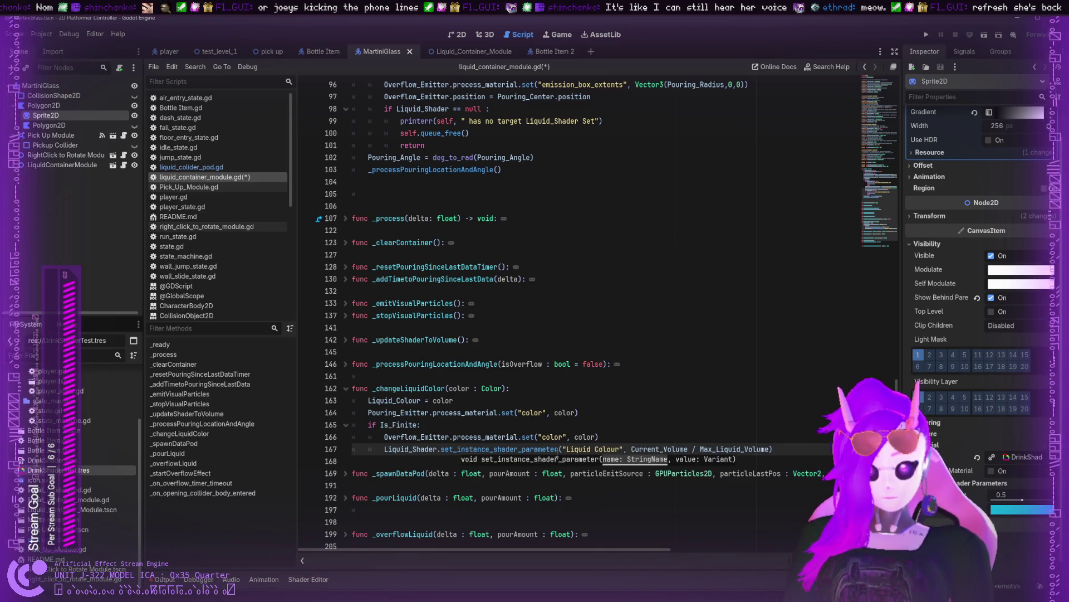
# Step: Pass color as the shader parameter's value instead of the volume ratio, and save
pyautogui.click(444, 401)
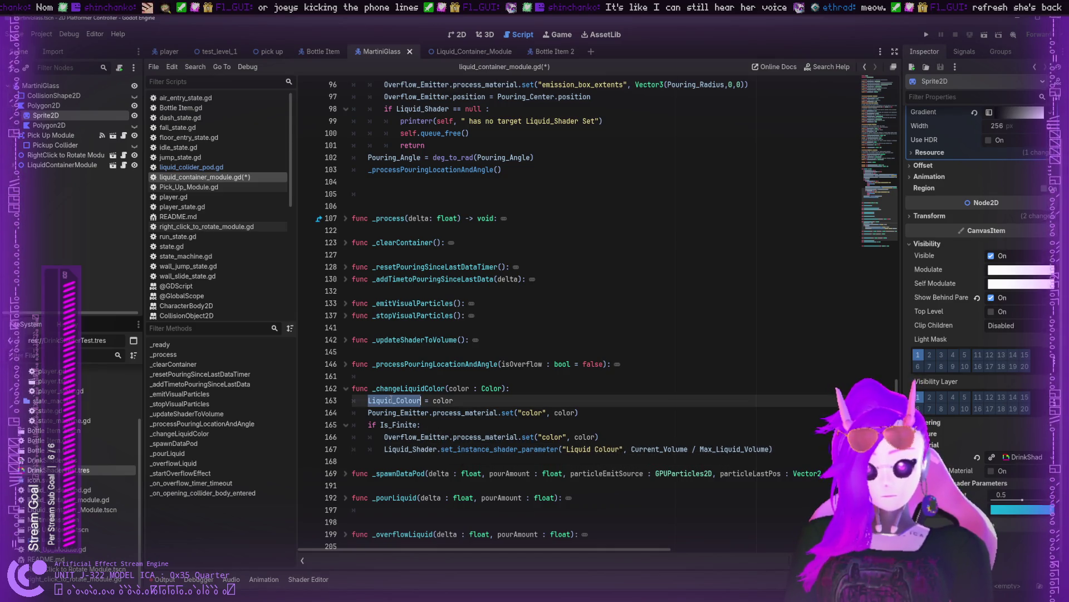
pyautogui.doubleClick(687, 449)
pyautogui.moveTo(687, 449); pyautogui.dragTo(770, 449)
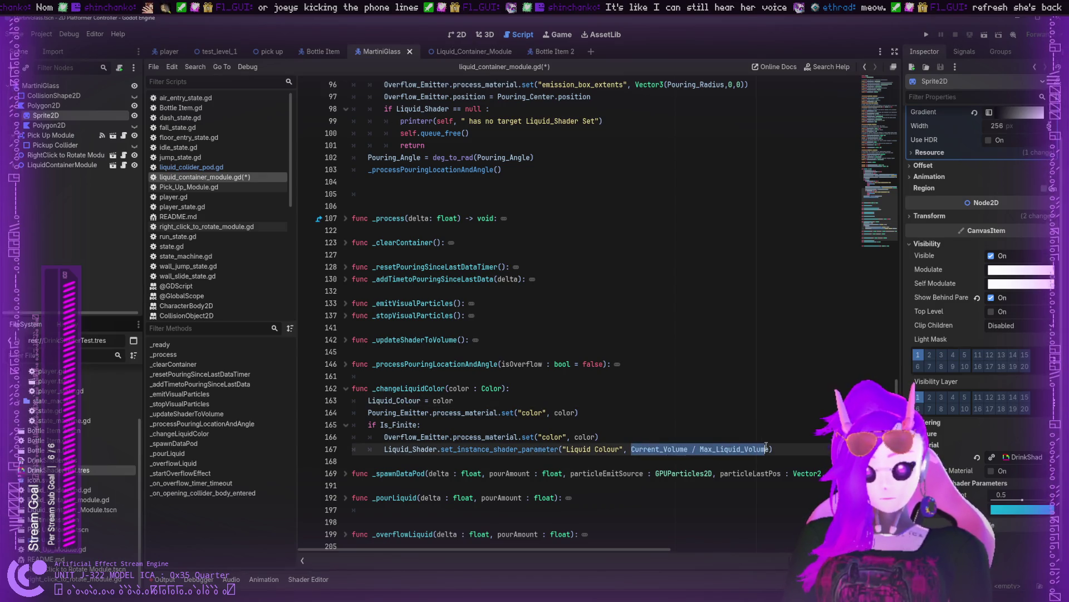
pyautogui.write('Liquid_Colour')
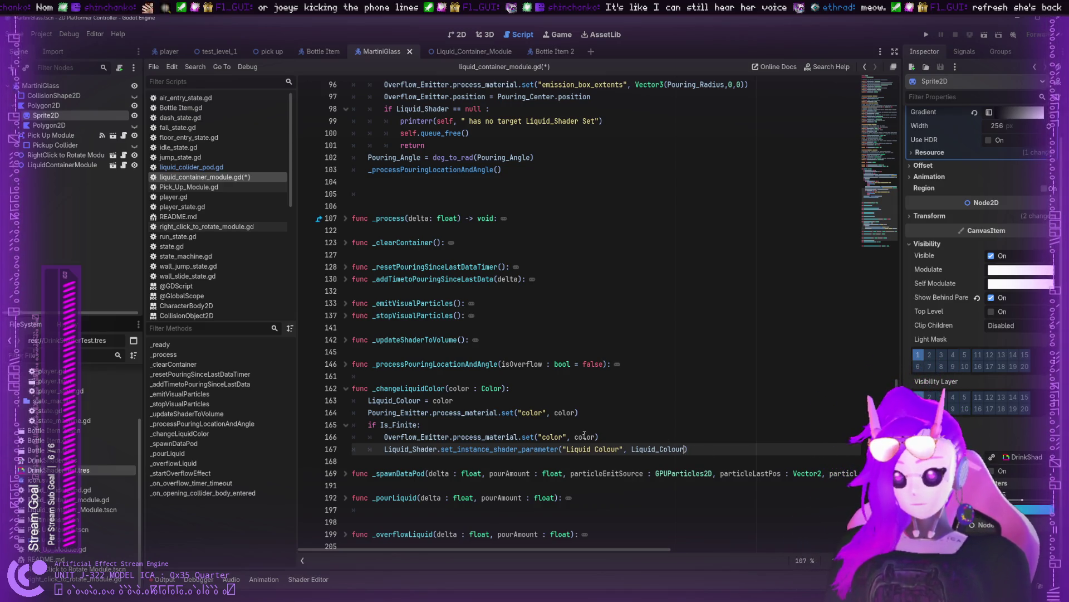
pyautogui.doubleClick(584, 436)
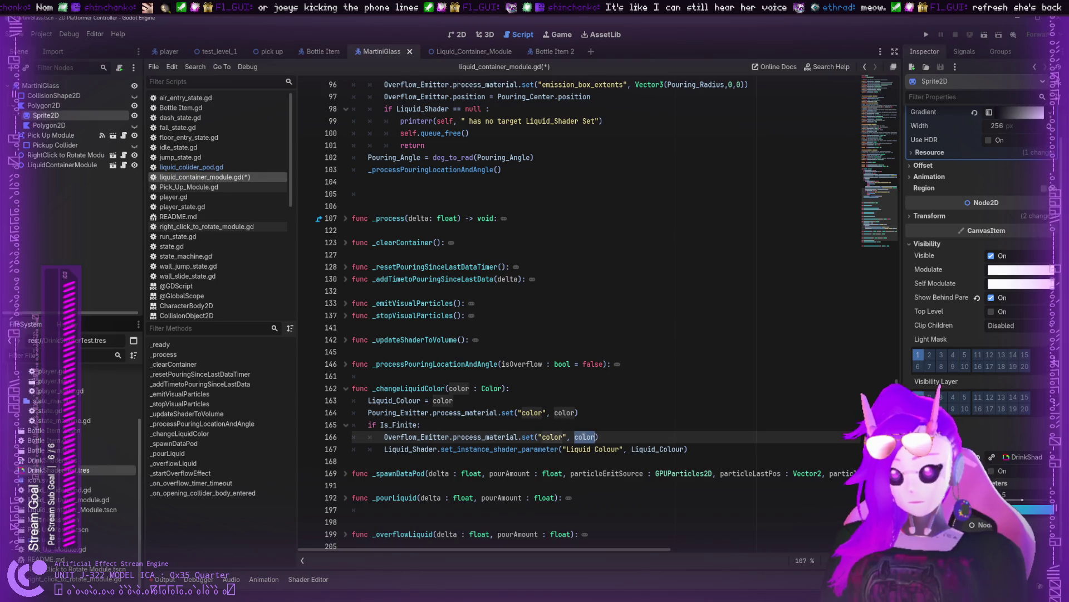
pyautogui.hotkey('ctrl', 'c')
pyautogui.doubleClick(655, 448)
pyautogui.hotkey('ctrl', 'v')
pyautogui.click(671, 433)
pyautogui.hotkey('ctrl', 's')
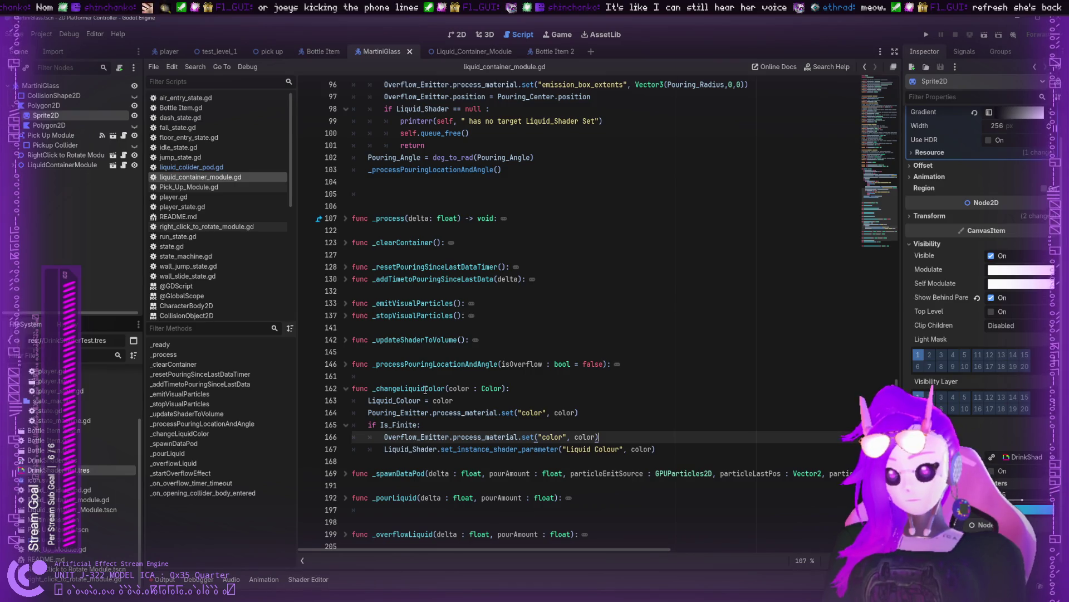
# Step: Add _updateShaderToVolume() right after _changeLiquidColor(Calculated_Color_Mix) in _on_opening_collider_body_entered
pyautogui.click(346, 388)
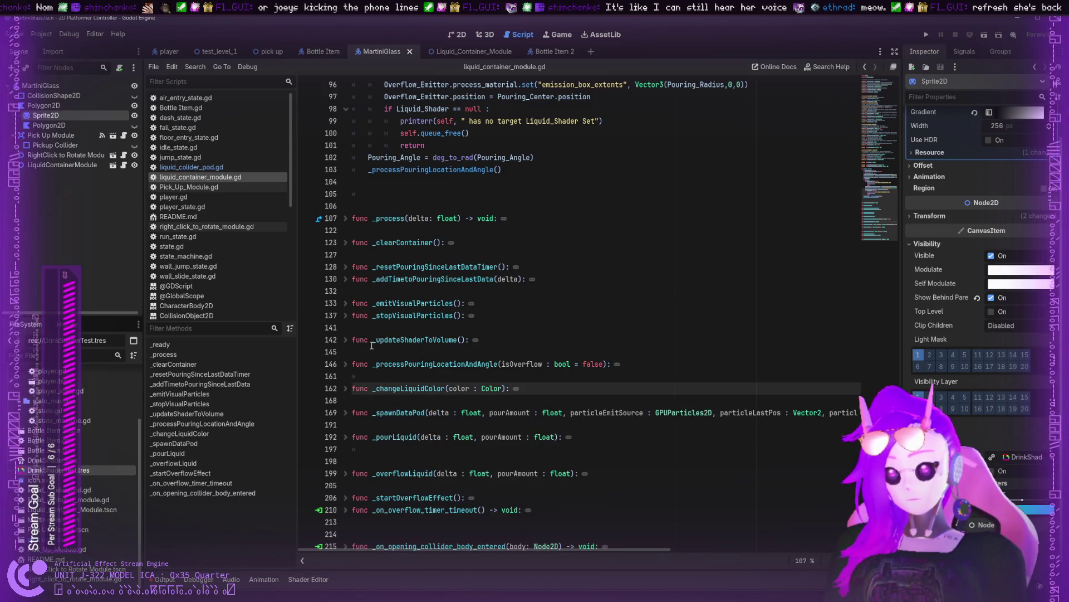
pyautogui.moveTo(473, 339)
pyautogui.mouseDown()
pyautogui.moveTo(347, 338)
pyautogui.moveTo(467, 340)
pyautogui.mouseUp()
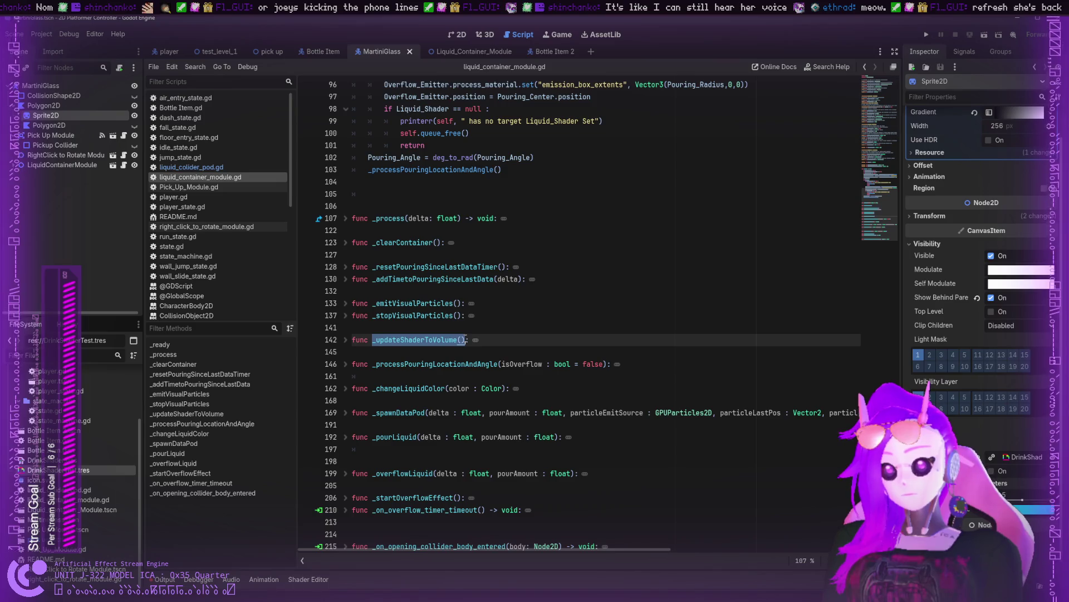
pyautogui.scroll(4, 402, 306)
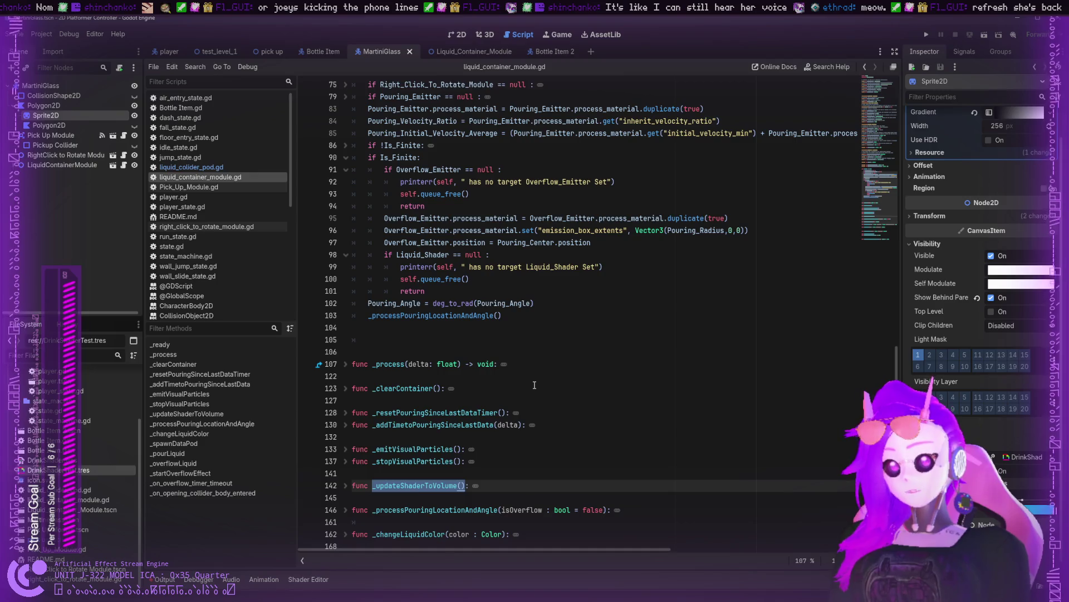
pyautogui.scroll(-4, 499, 413)
pyautogui.click(345, 527)
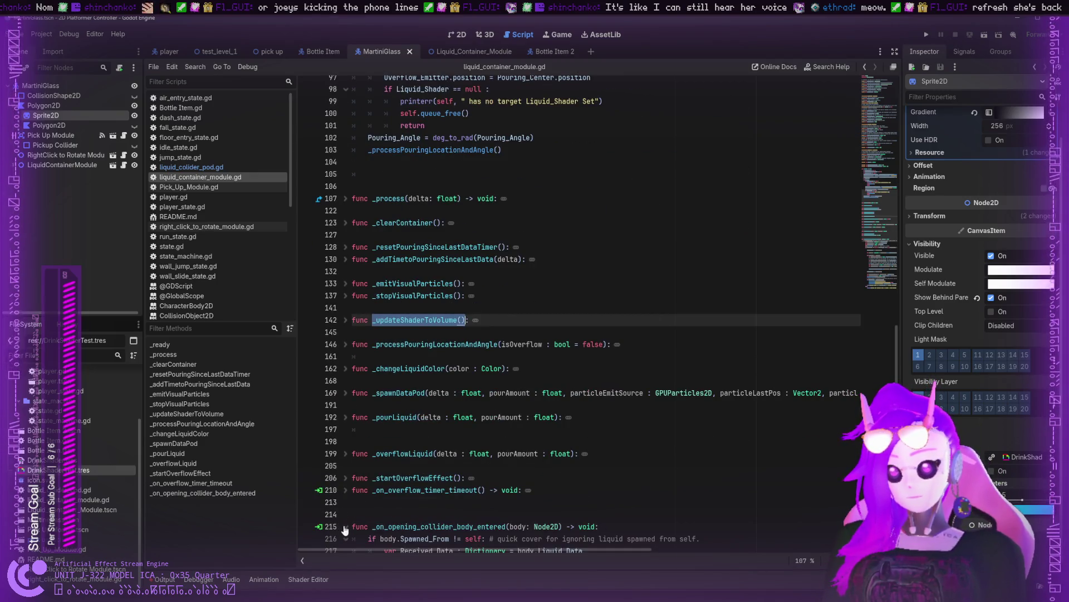
pyautogui.scroll(-10, 424, 440)
pyautogui.click(490, 457)
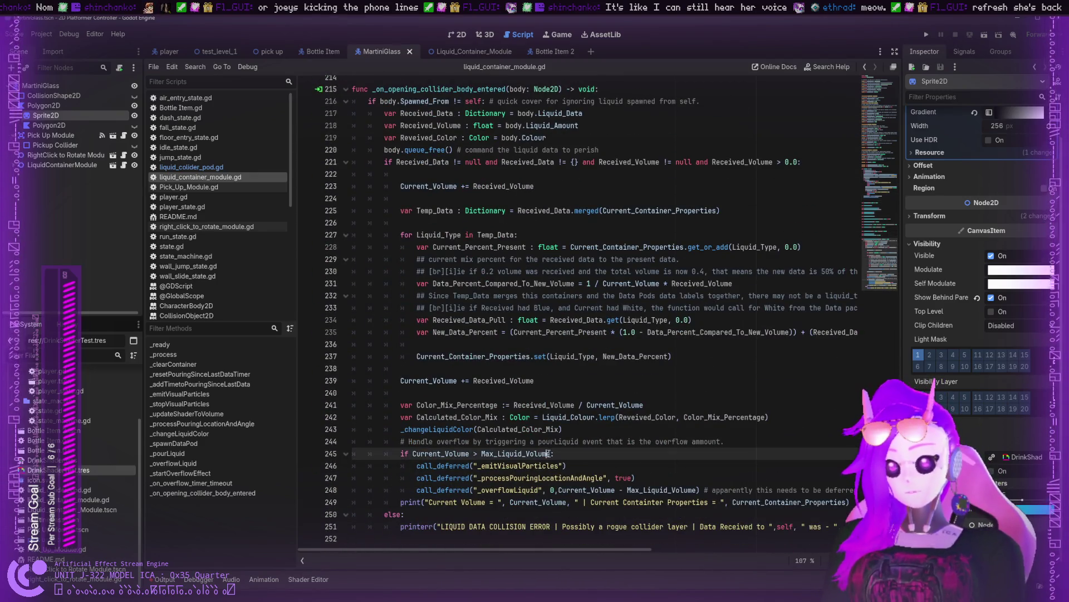
pyautogui.click(562, 429)
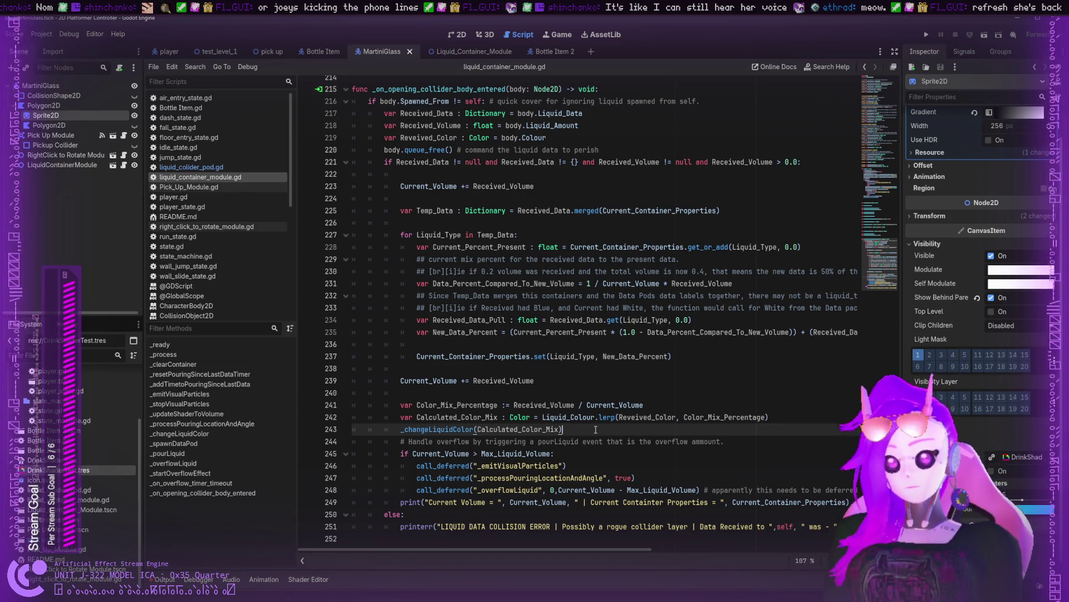
pyautogui.press('Return')
pyautogui.write('_updateShaderToVolume()')
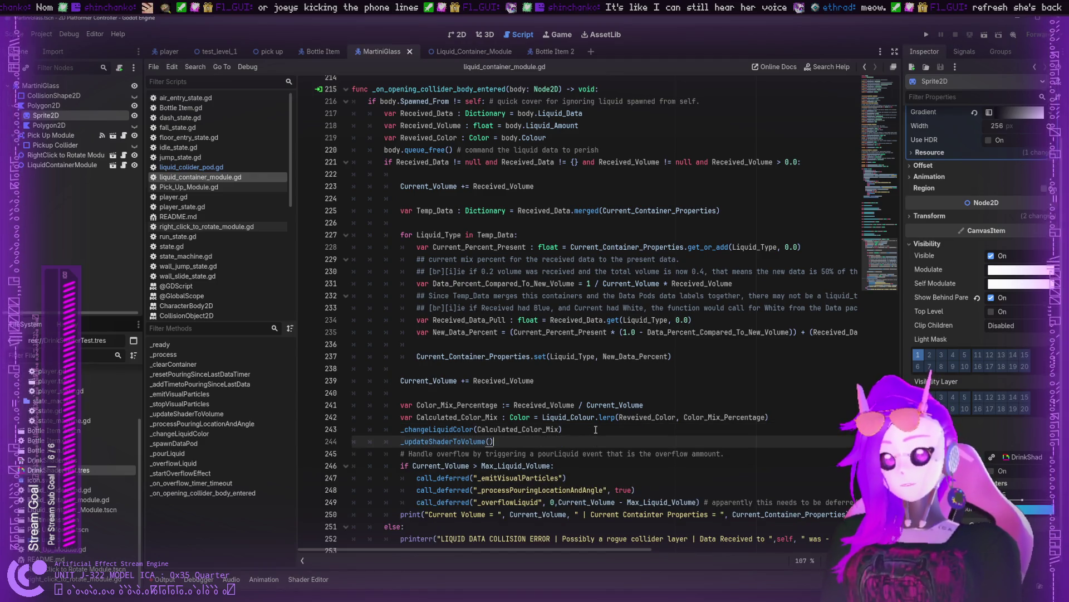
pyautogui.scroll(12, 486, 370)
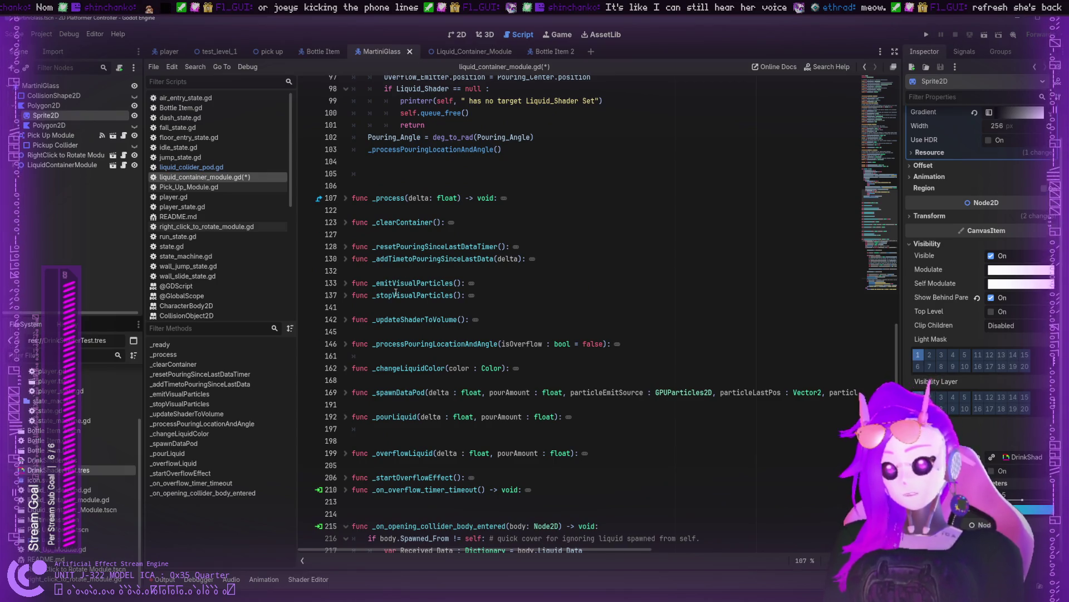
# Step: Insert _updateShaderToVolume() in _pourLiquid just after Current_Volume -= pourAmount, above the print line, and save
pyautogui.click(346, 417)
pyautogui.scroll(-3, 743, 353)
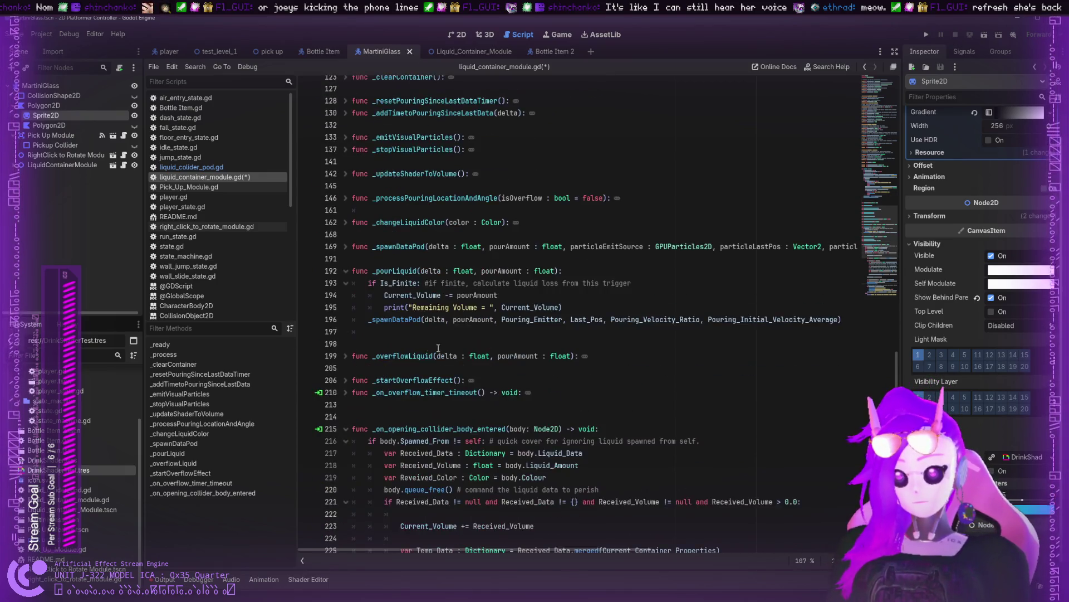
pyautogui.click(846, 360)
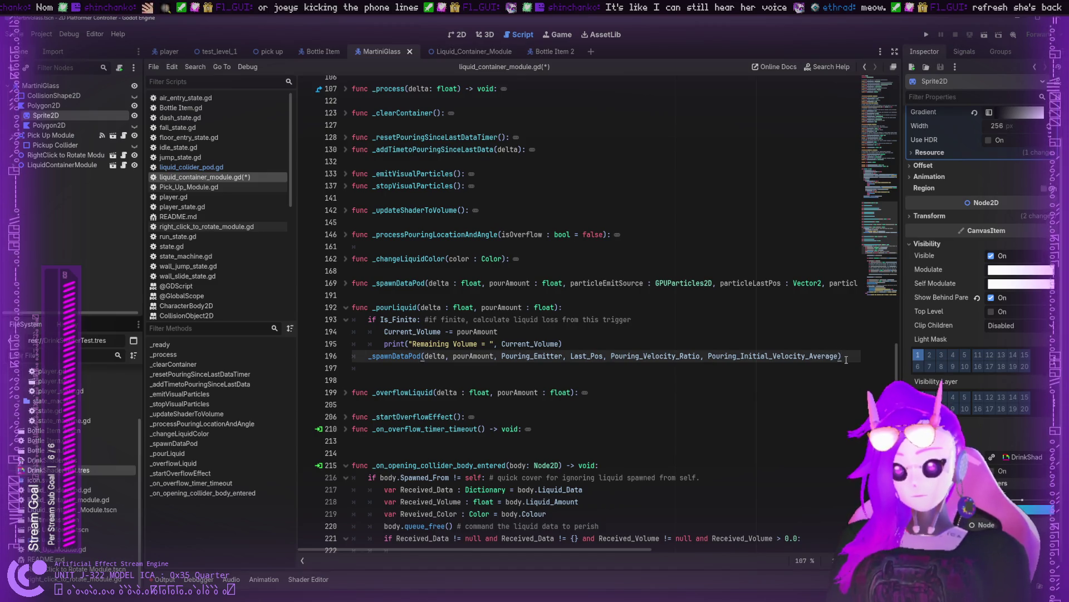
pyautogui.press('Return')
pyautogui.write('_updateShaderToVolume()')
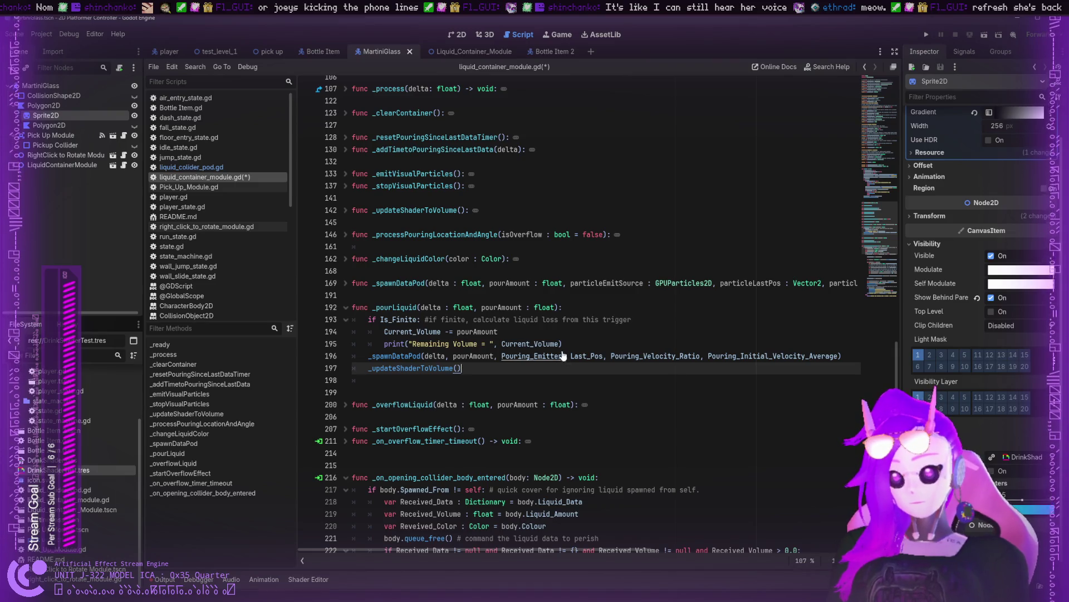
pyautogui.hotkey('ctrl', 'z')
pyautogui.click(578, 343)
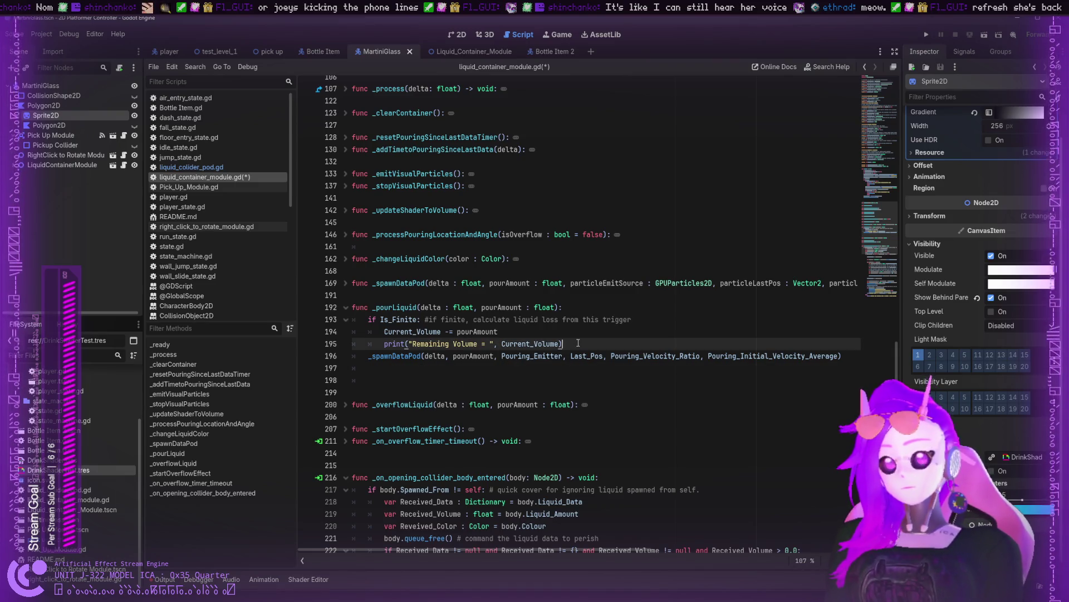
pyautogui.hotkey('ctrl', 'shift', 'Return')
pyautogui.hotkey('ctrl', 'v')
pyautogui.hotkey('ctrl', 's')
# Step: Fold the Is_Finite block in _pourLiquid and briefly review _changeLiquidColor
pyautogui.scroll(1, 348, 359)
pyautogui.click(346, 356)
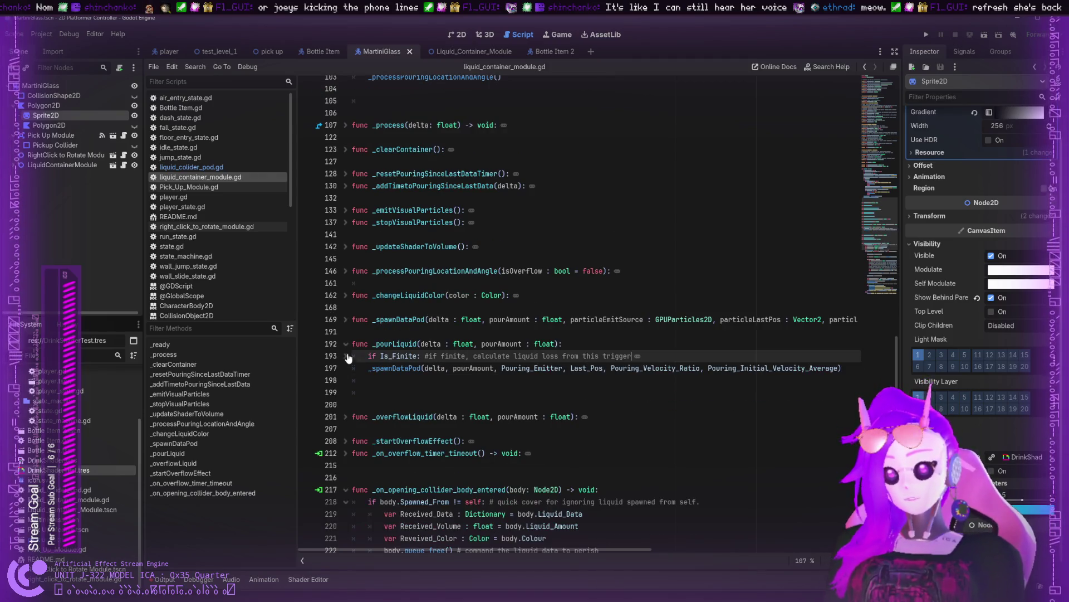
pyautogui.click(346, 295)
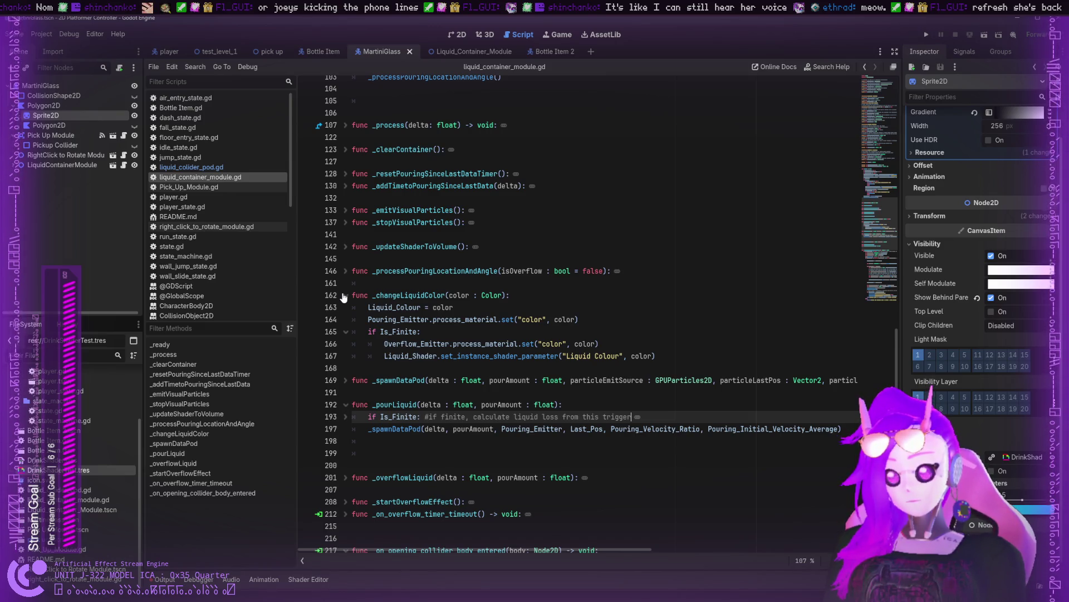
pyautogui.click(345, 296)
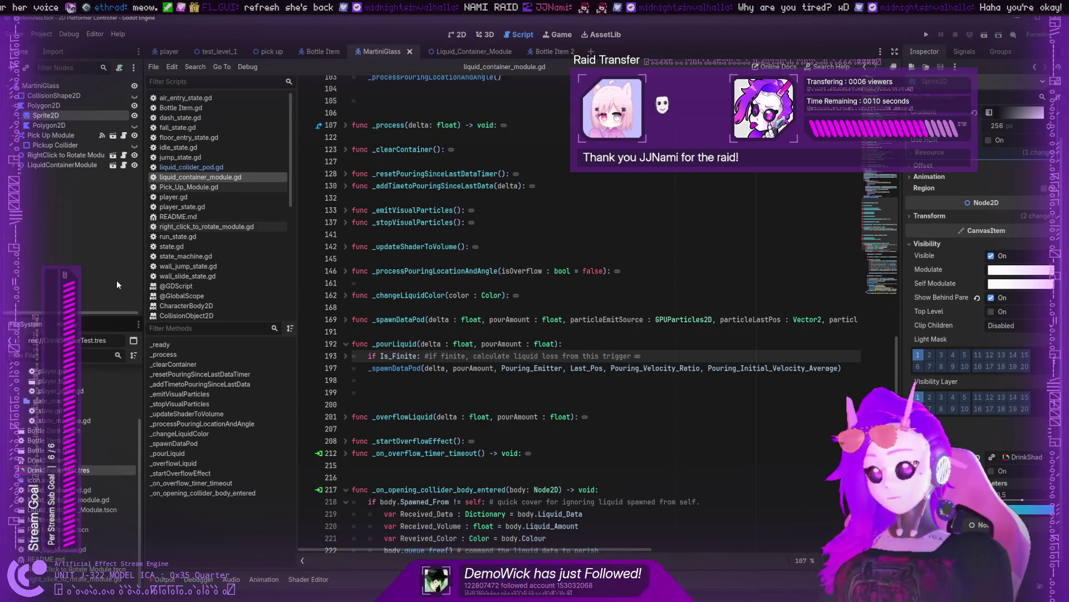
pyautogui.moveTo(631, 356); pyautogui.dragTo(428, 359)
pyautogui.click(429, 359)
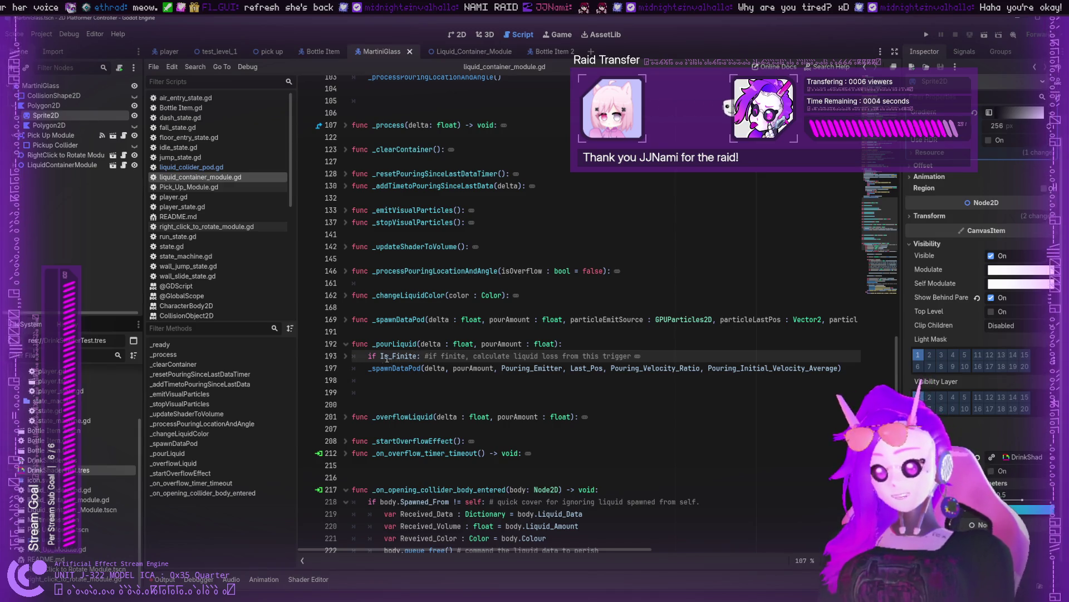
pyautogui.scroll(-3, 368, 379)
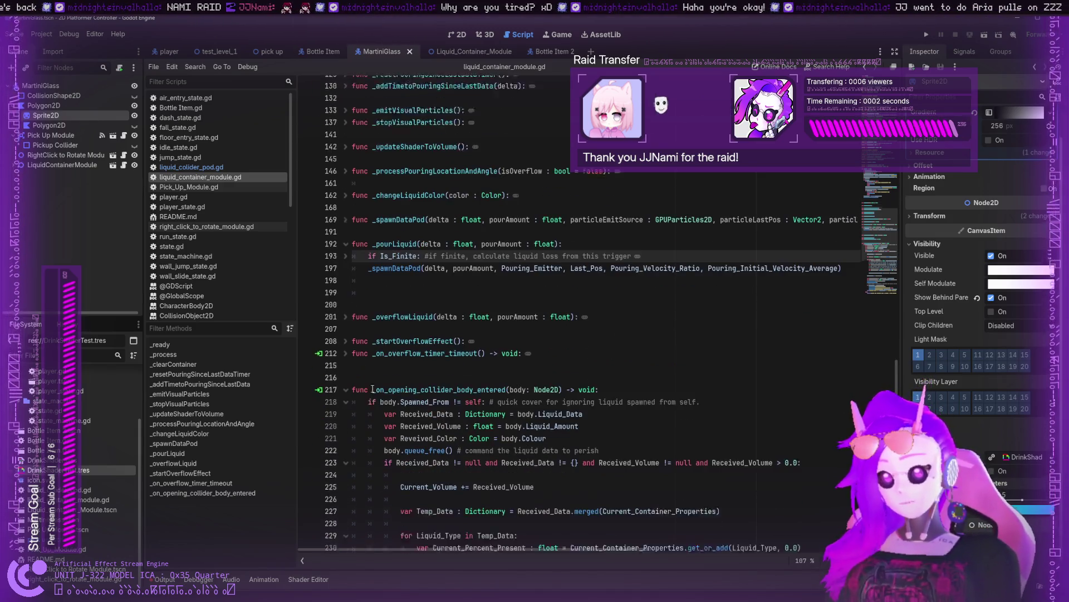
pyautogui.click(346, 393)
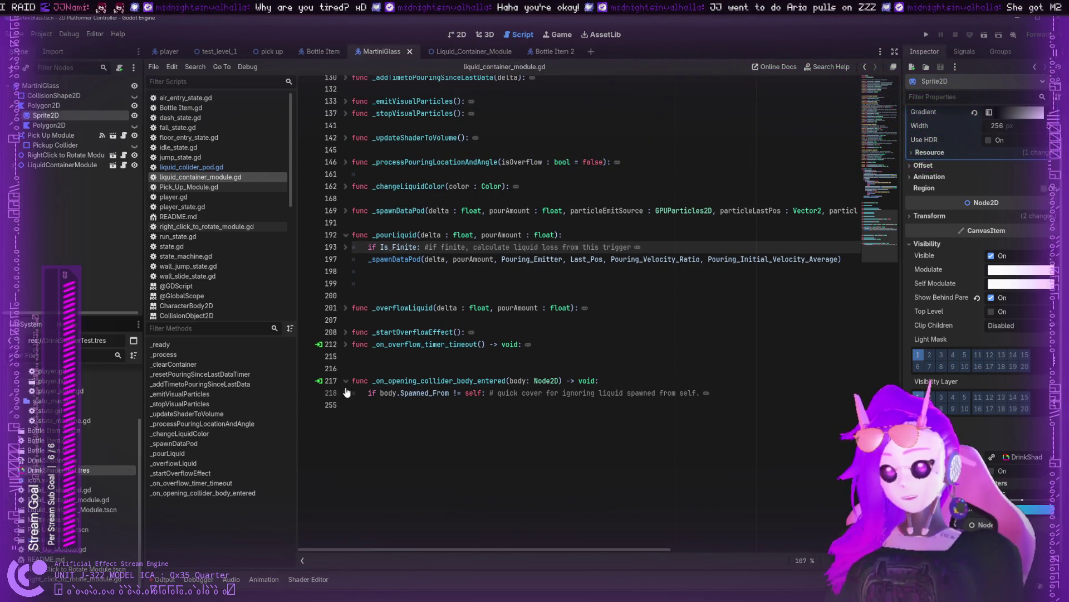
pyautogui.click(346, 392)
pyautogui.click(346, 453)
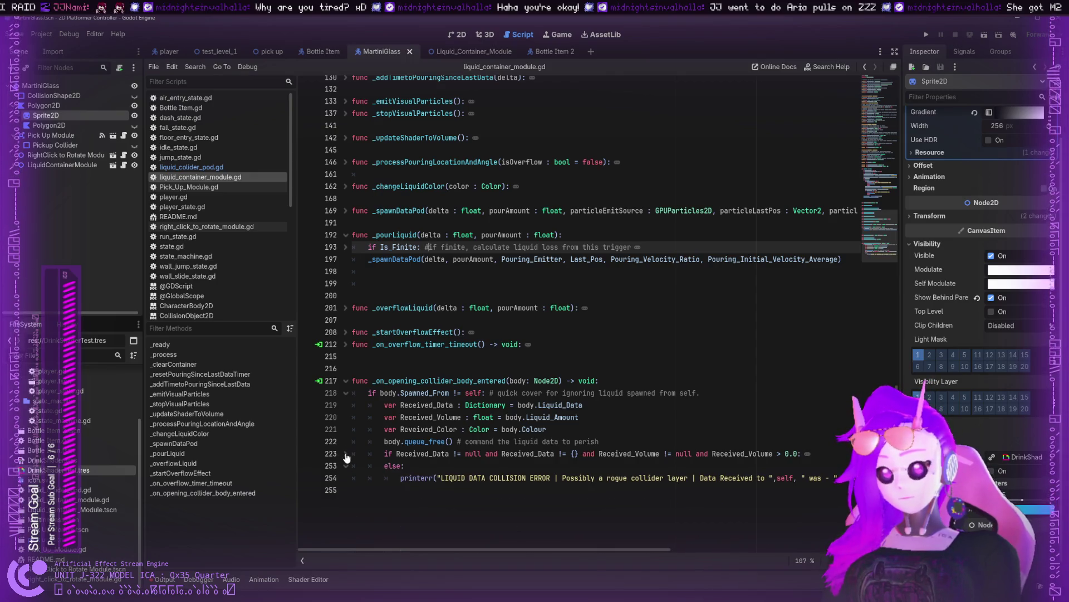
pyautogui.click(345, 466)
pyautogui.click(346, 466)
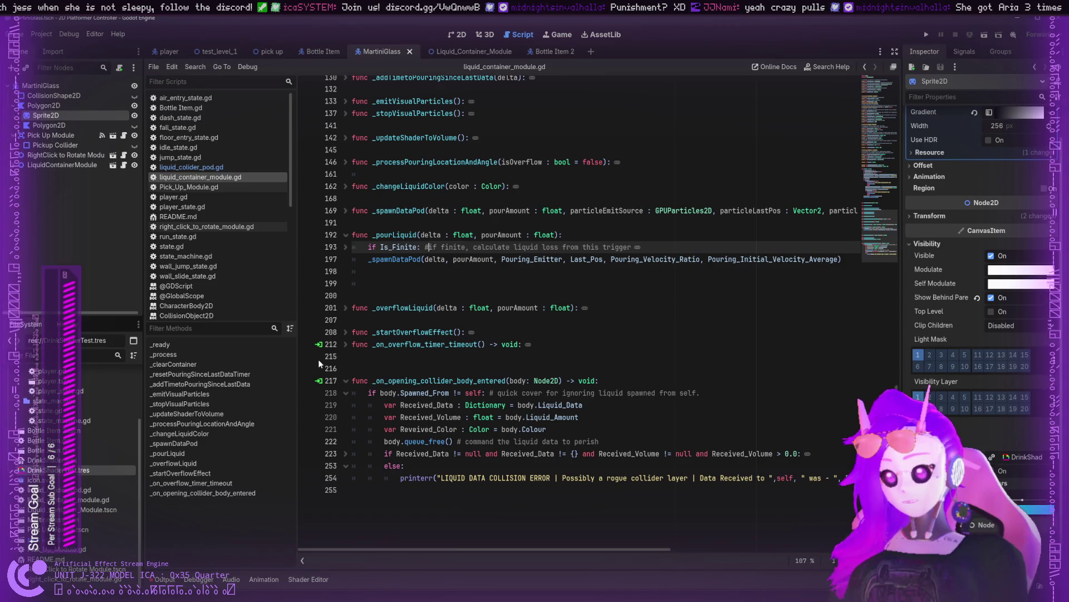
pyautogui.click(346, 344)
pyautogui.click(346, 345)
pyautogui.click(346, 344)
pyautogui.click(346, 344)
pyautogui.click(346, 332)
pyautogui.click(346, 332)
pyautogui.click(345, 332)
pyautogui.click(344, 333)
pyautogui.click(343, 334)
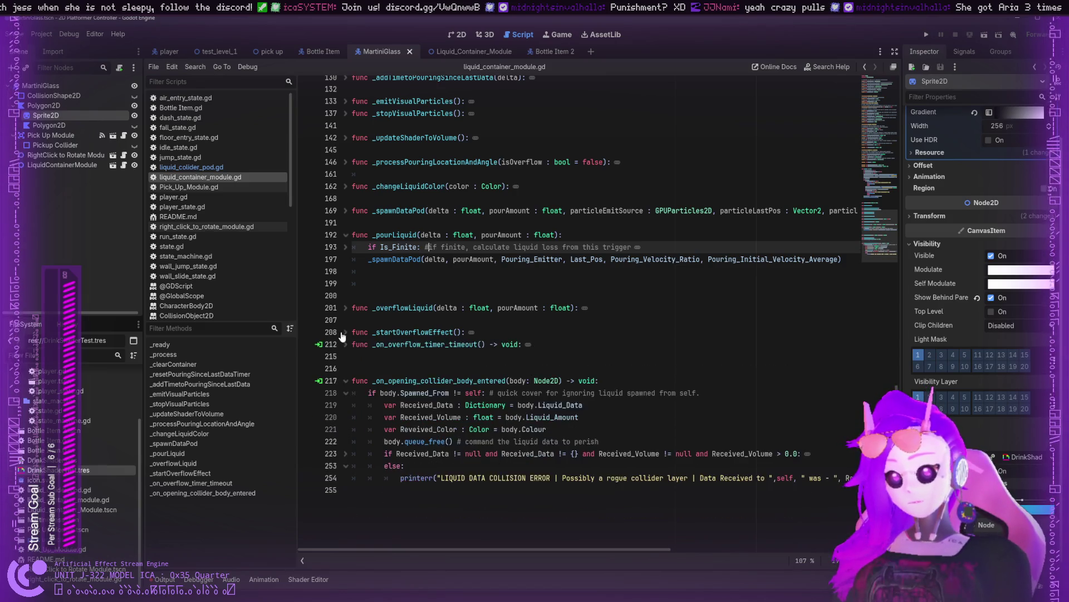
pyautogui.click(342, 333)
pyautogui.click(340, 308)
pyautogui.click(345, 308)
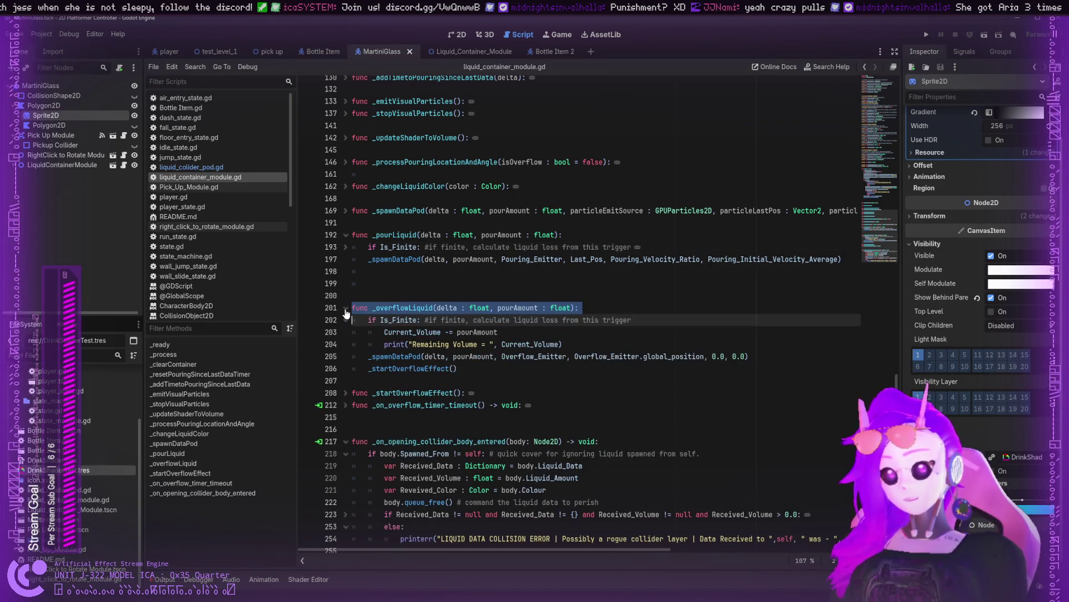
pyautogui.click(345, 308)
pyautogui.click(354, 259)
pyautogui.click(353, 234)
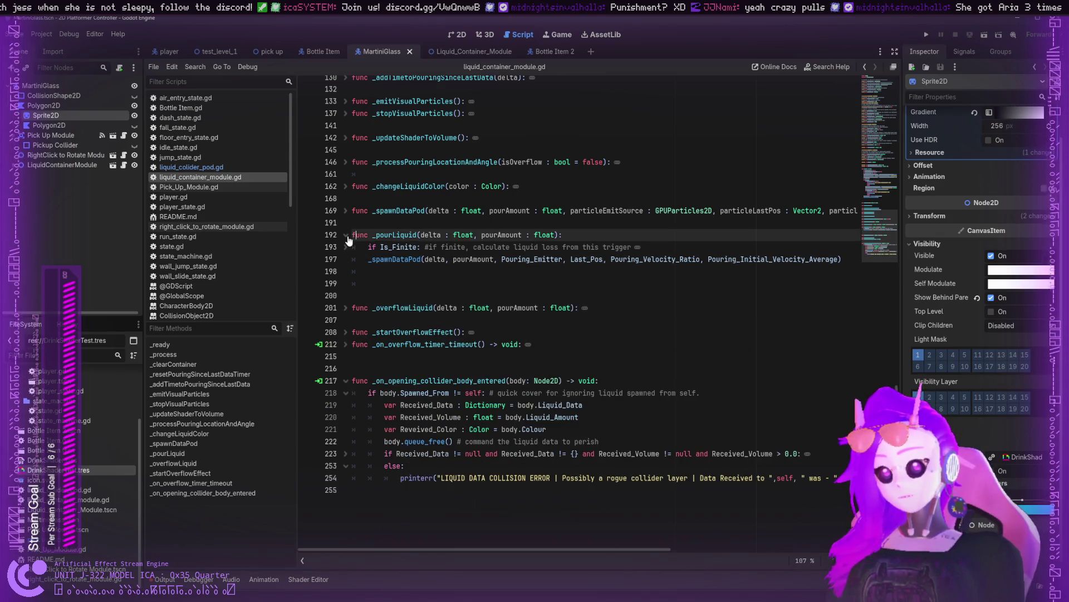
pyautogui.click(345, 234)
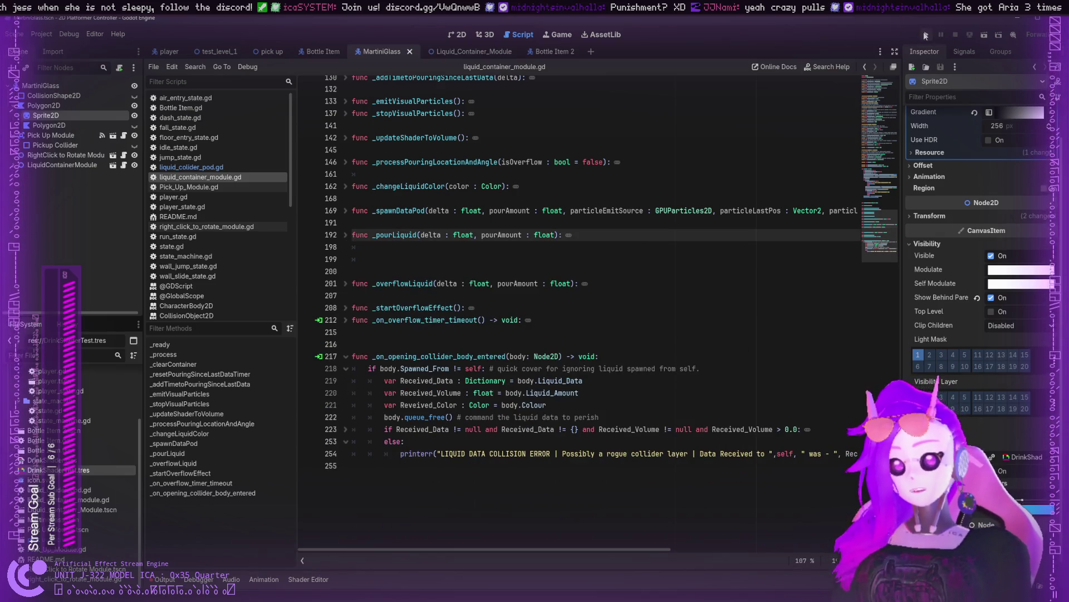
pyautogui.click(926, 35)
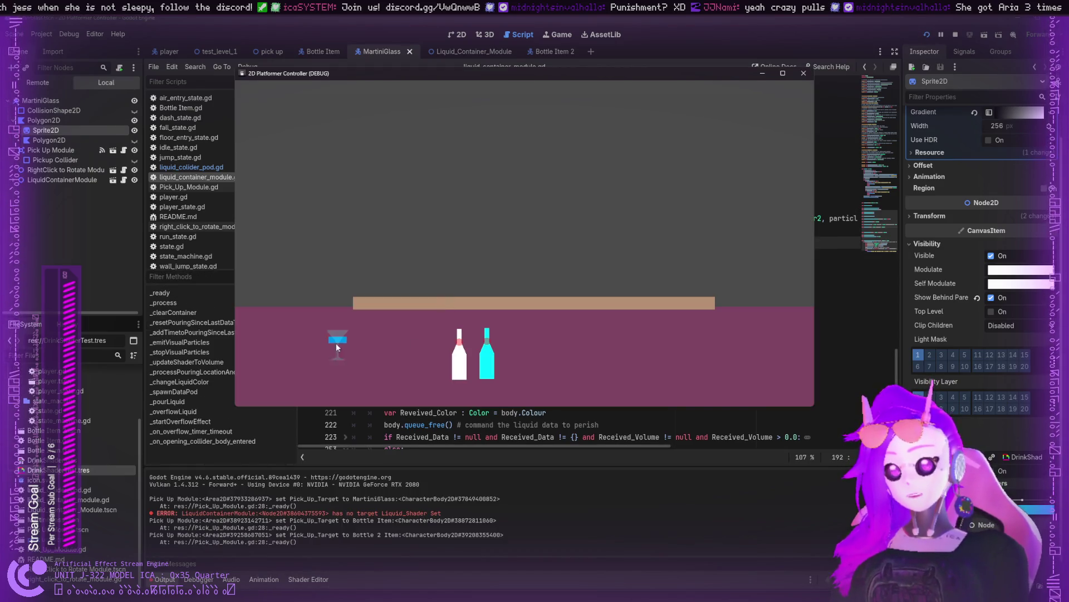
# Step: Lift the glass, tilt the white bottle to pour, then stop the game and open liquid_colider_pod.gd
pyautogui.moveTo(336, 347); pyautogui.dragTo(395, 256)
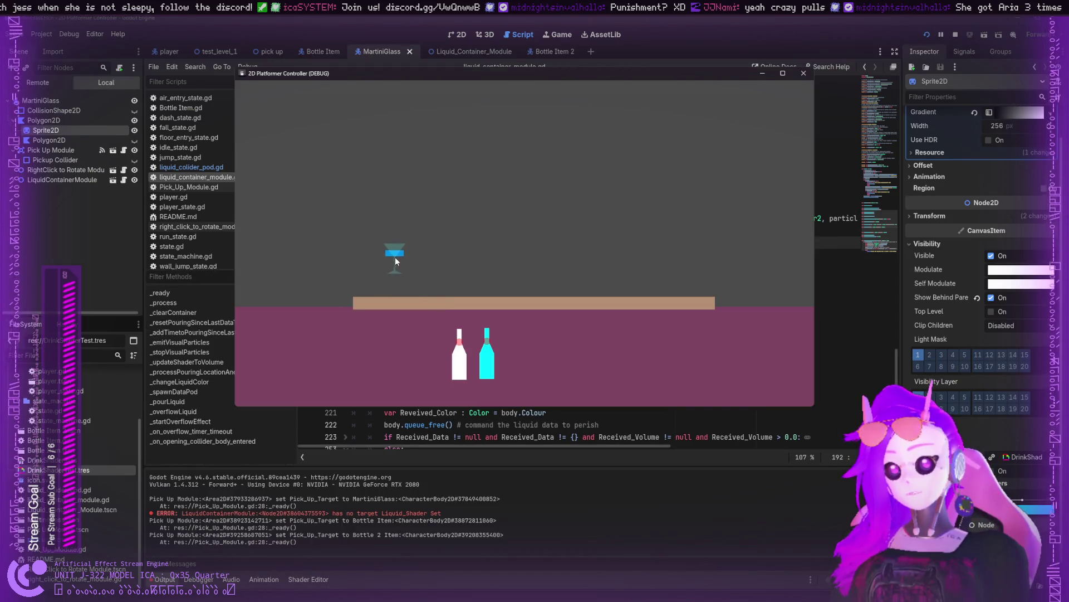
pyautogui.moveTo(459, 357)
pyautogui.mouseDown()
pyautogui.moveTo(424, 238)
pyautogui.moveTo(419, 316)
pyautogui.mouseUp()
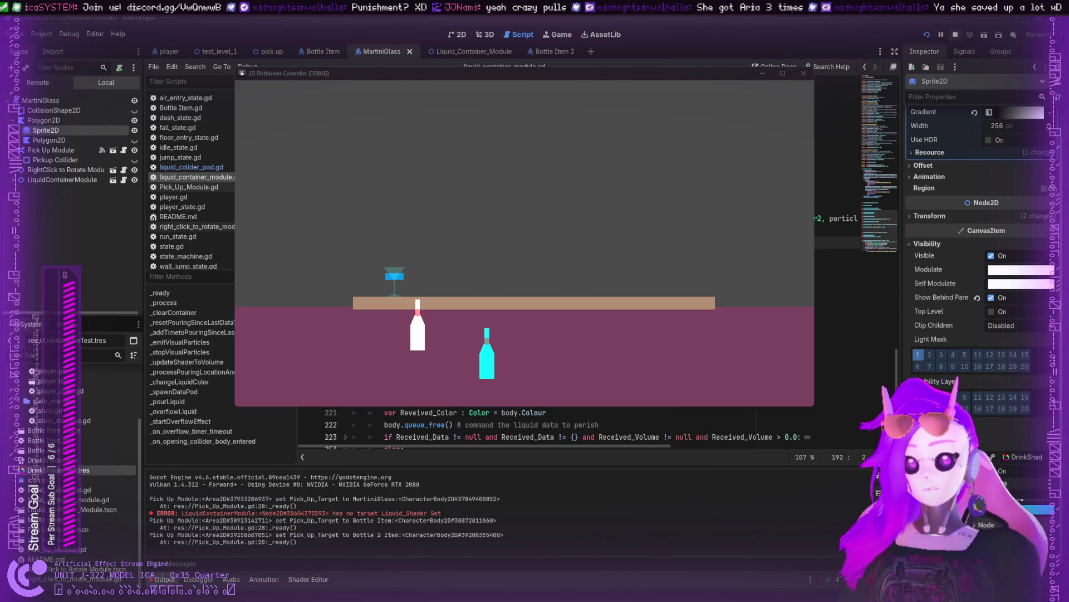
pyautogui.press('F8')
pyautogui.click(228, 167)
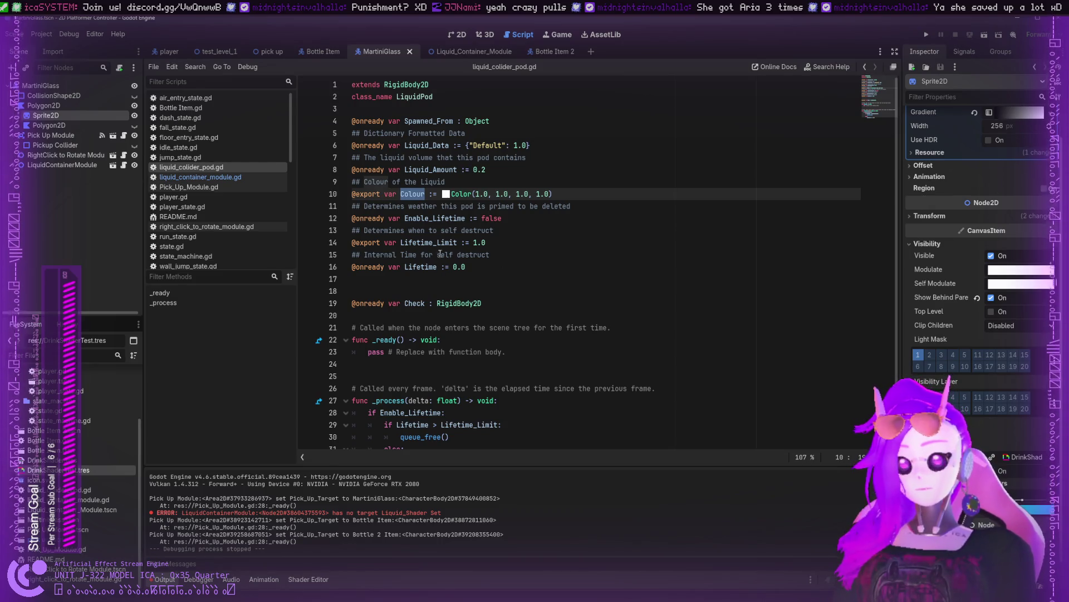
# Step: Open liquid_container_module.gd and add a new line after the Liquid_Shader null check in _ready
pyautogui.scroll(-2, 416, 352)
pyautogui.scroll(2, 440, 373)
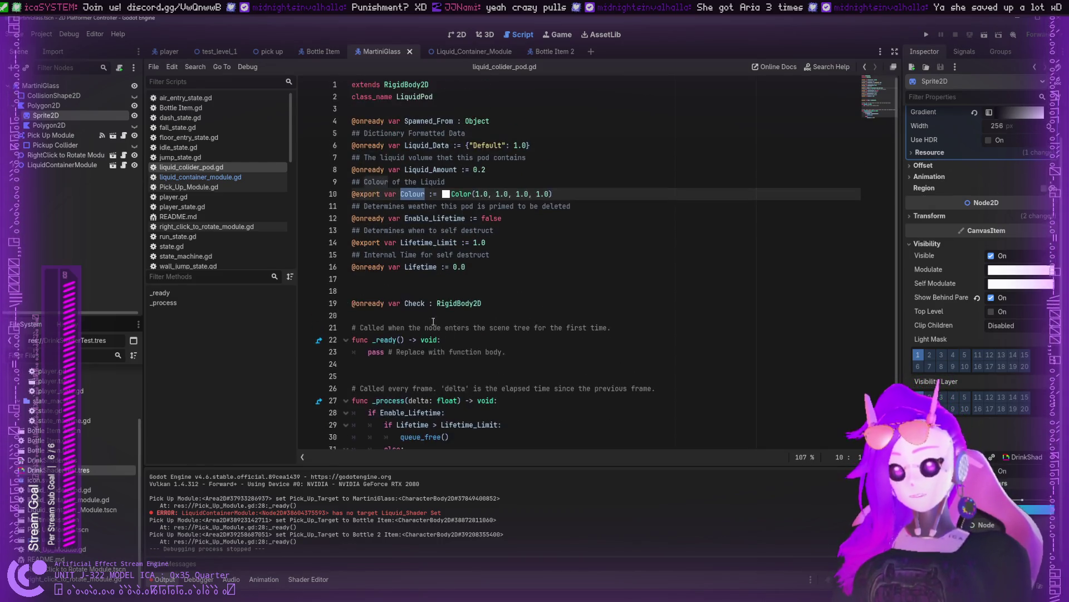
pyautogui.scroll(-3, 437, 324)
pyautogui.click(223, 177)
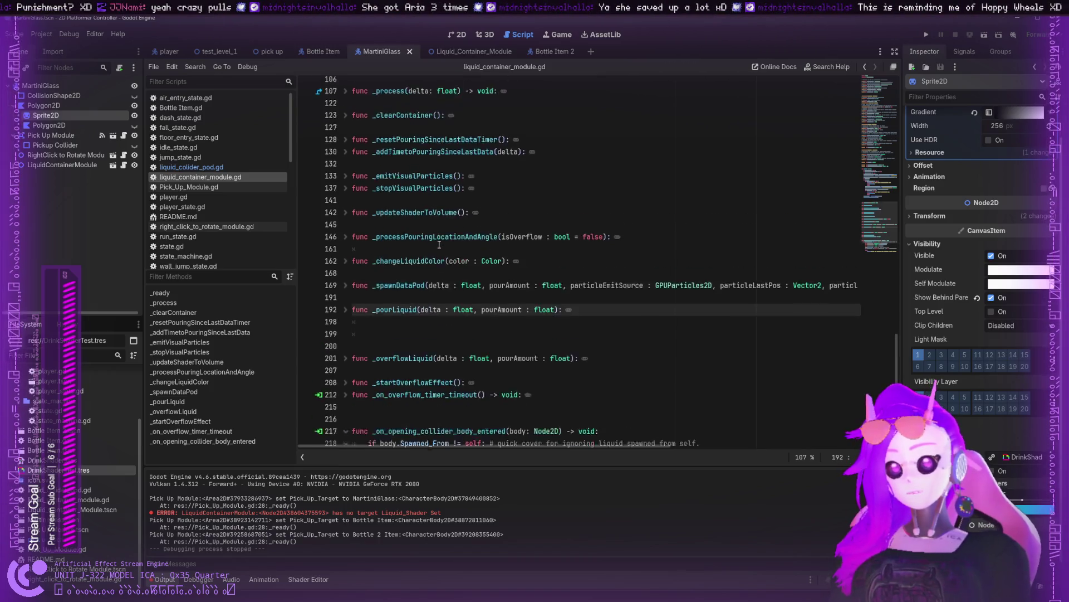
pyautogui.scroll(10, 440, 245)
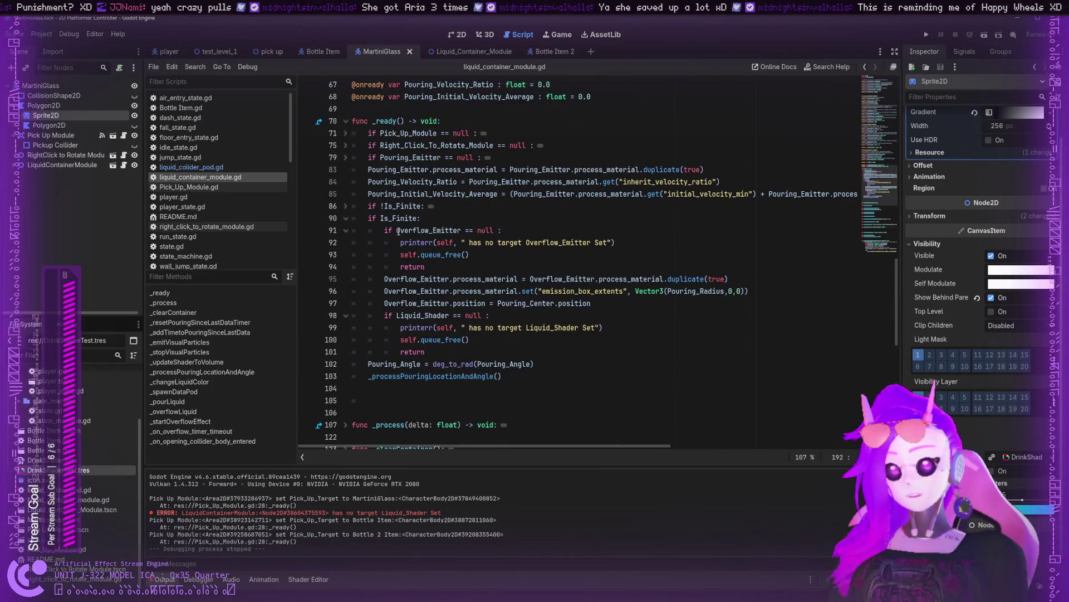
pyautogui.click(397, 219)
pyautogui.click(509, 315)
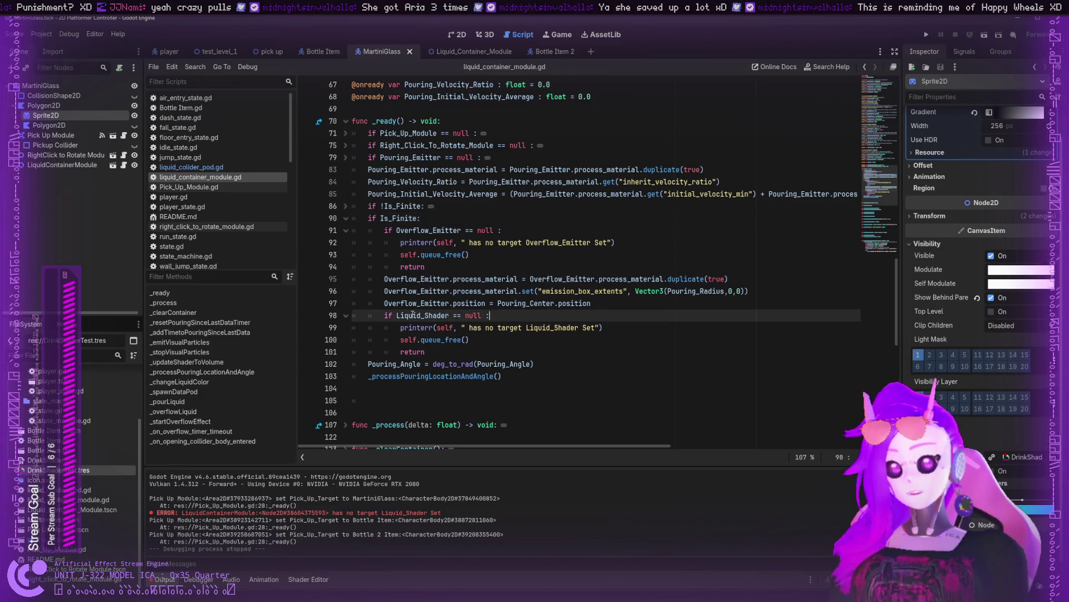
pyautogui.click(486, 352)
pyautogui.press('Return')
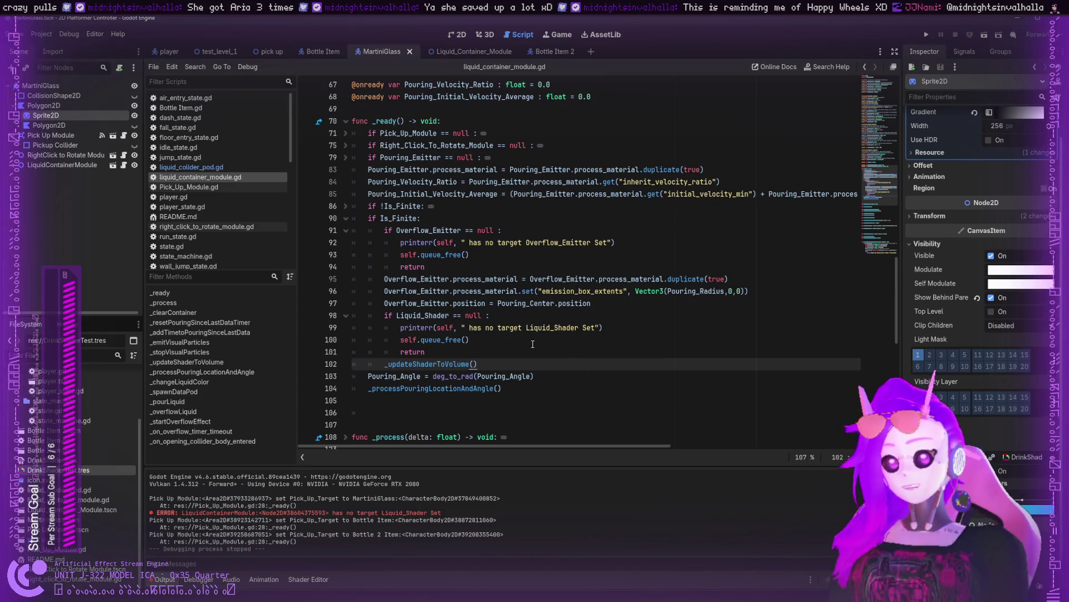
# Step: Remove the text accidentally pasted after self.queue_free() and save the script
pyautogui.moveTo(488, 363)
pyautogui.mouseDown()
pyautogui.moveTo(404, 304)
pyautogui.moveTo(393, 277)
pyautogui.moveTo(380, 327)
pyautogui.moveTo(384, 291)
pyautogui.mouseUp()
pyautogui.scroll(1, 434, 278)
pyautogui.click(500, 290)
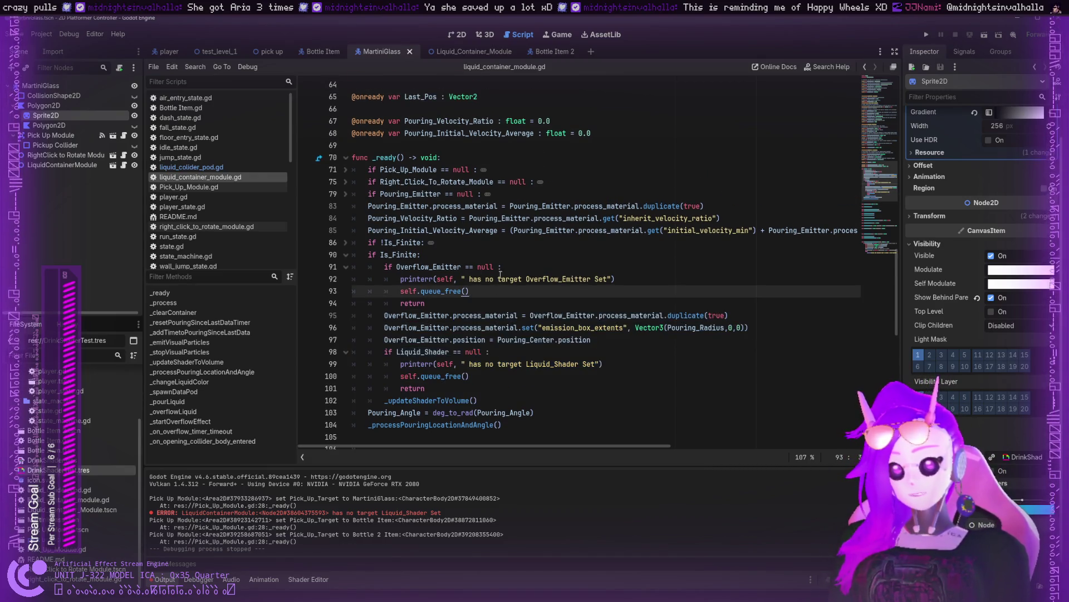
pyautogui.scroll(-2, 500, 275)
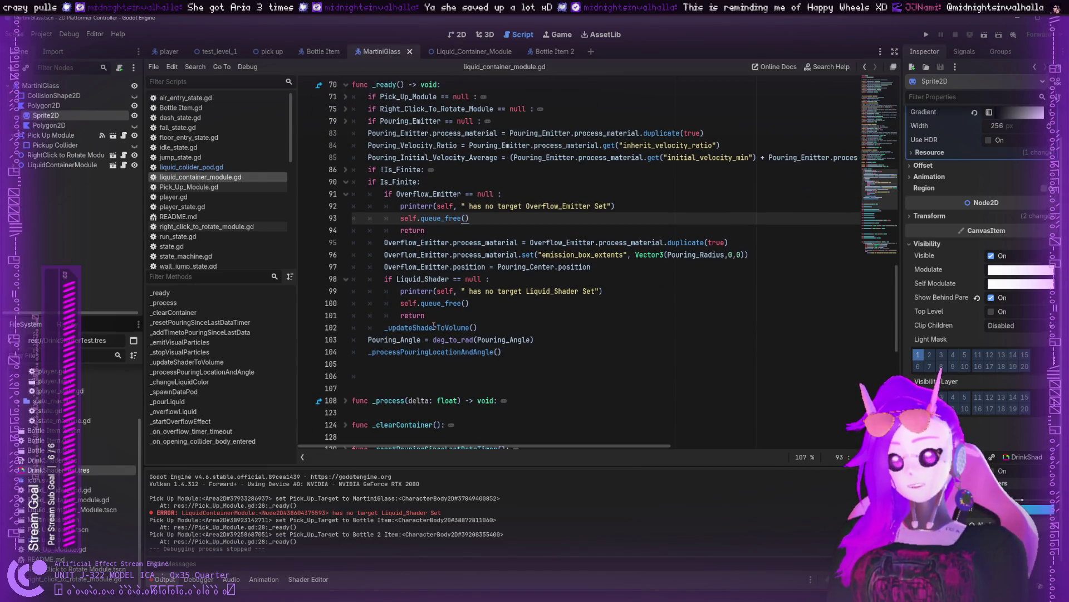
pyautogui.hotkey('ctrl', 'v')
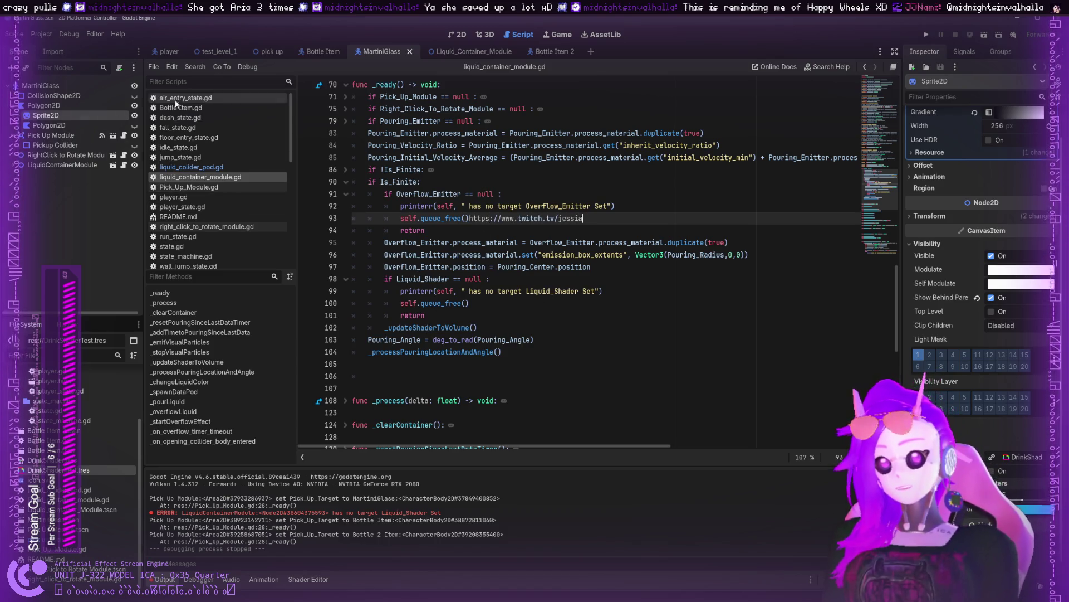
pyautogui.click(44, 105)
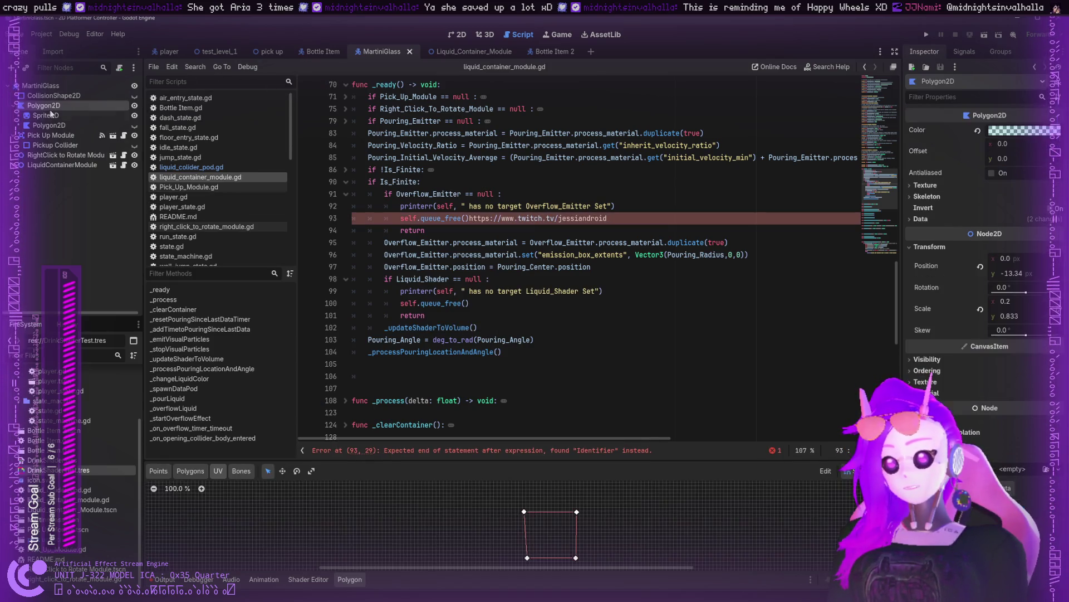
pyautogui.hotkey('ctrl', 'BackSpace')
pyautogui.hotkey('ctrl', 'BackSpace')
pyautogui.hotkey('ctrl', 'BackSpace')
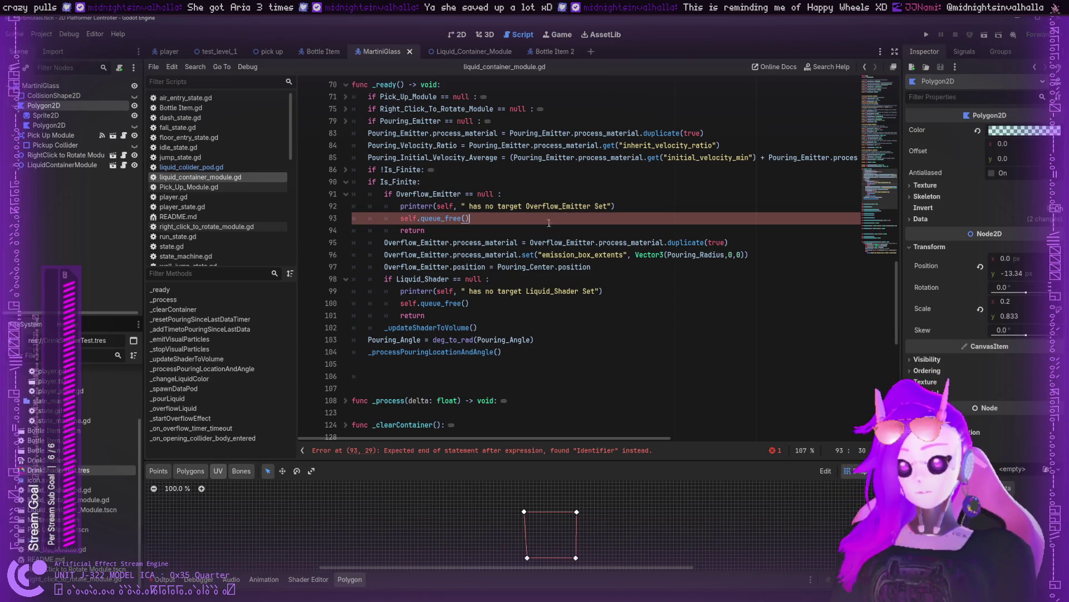
pyautogui.hotkey('ctrl', 's')
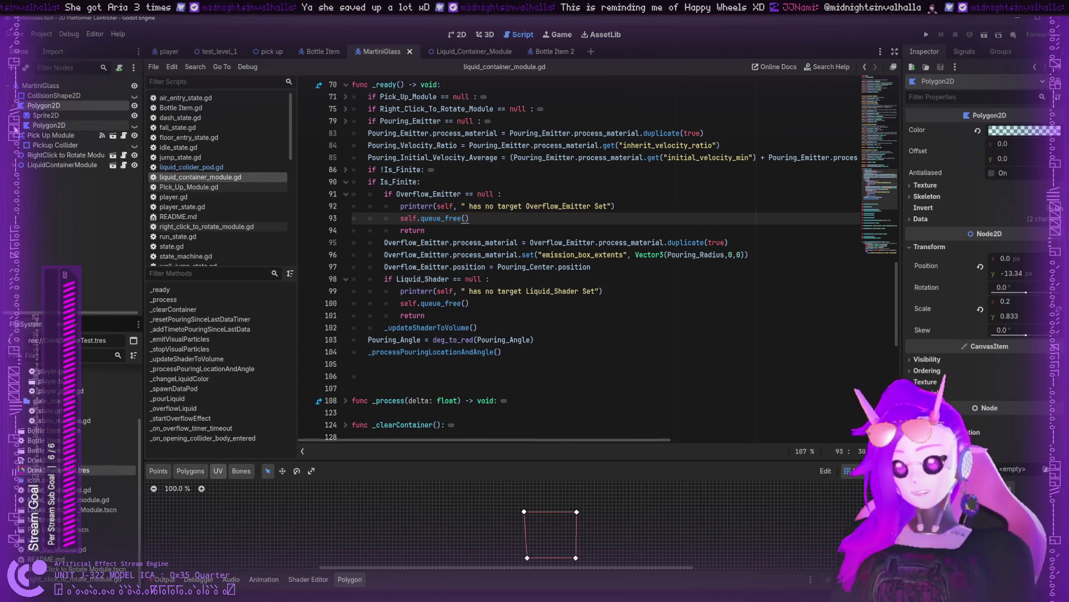
# Step: Select the Sprite2D, Polygon2D and MartiniGlass nodes in the Scene dock
pyautogui.click(48, 115)
pyautogui.click(50, 105)
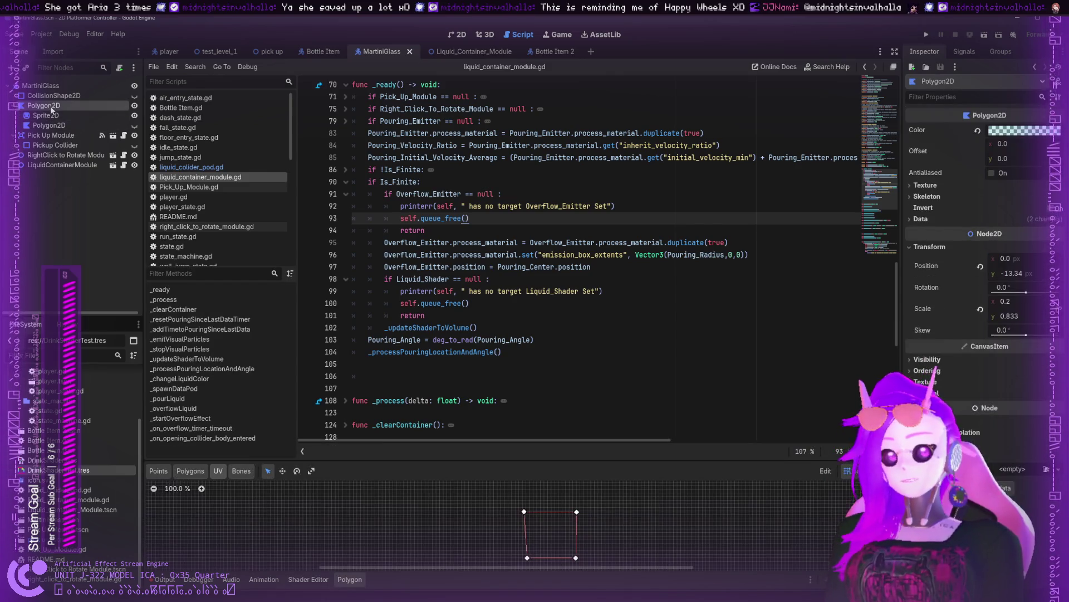
pyautogui.click(37, 86)
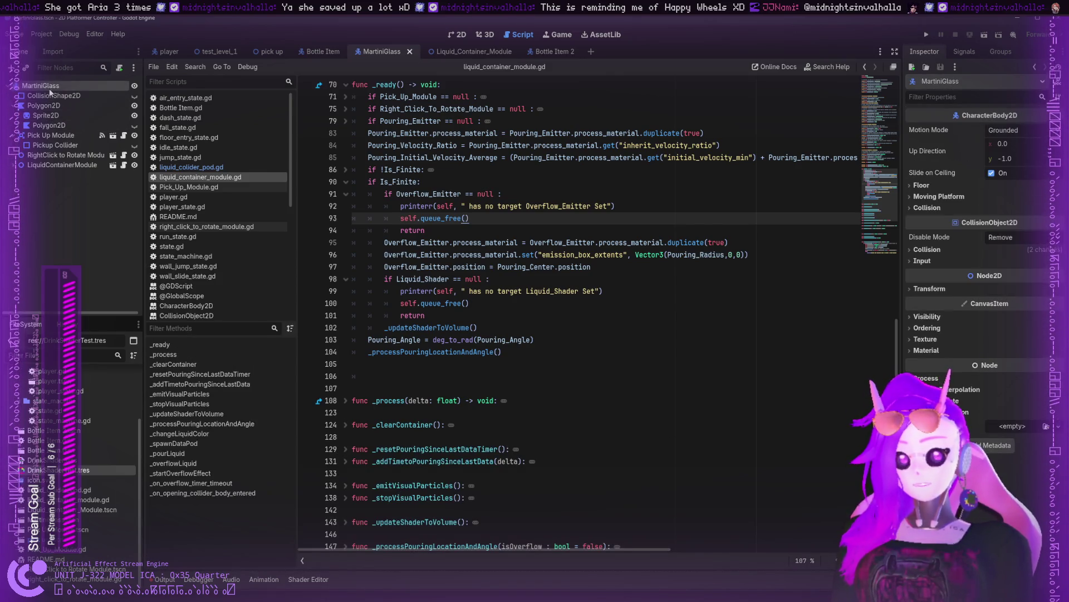
# Step: Assign the Sprite2D node as the LiquidContainerModule's Liquid Shader
pyautogui.click(48, 107)
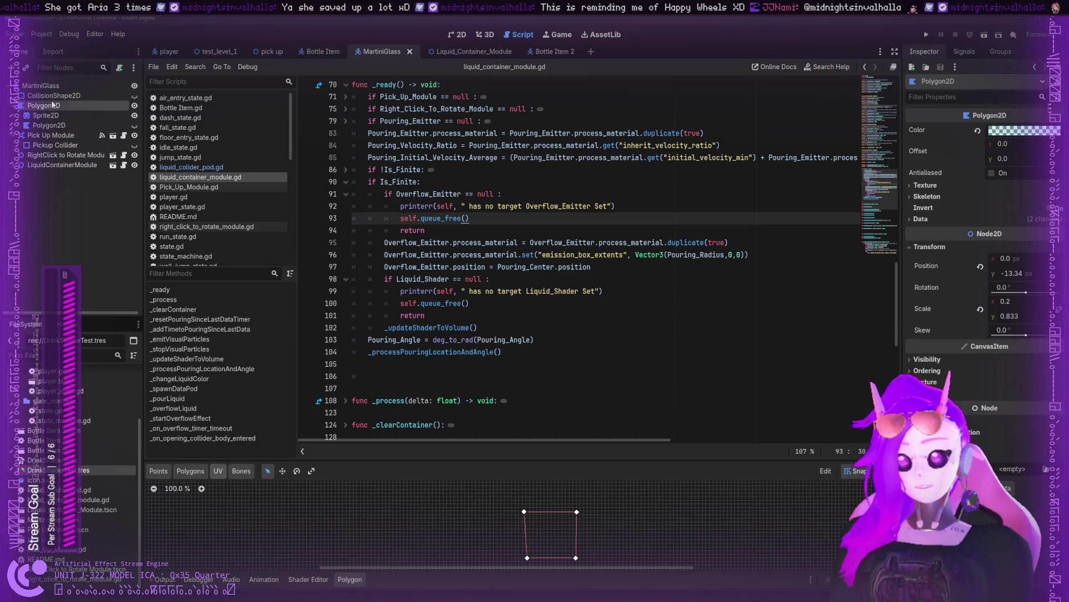
pyautogui.click(51, 96)
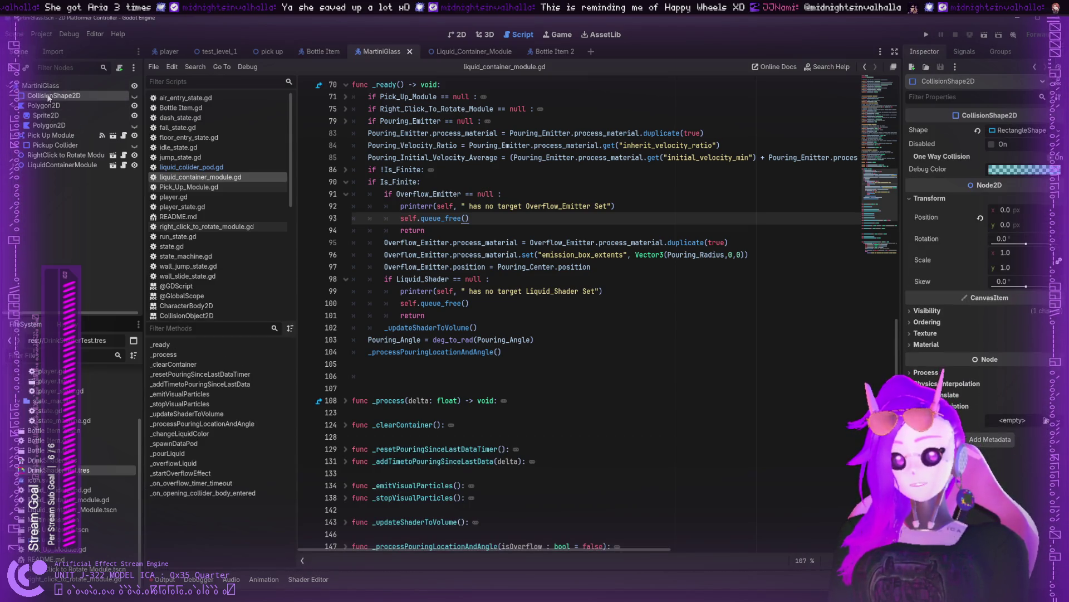
pyautogui.click(55, 136)
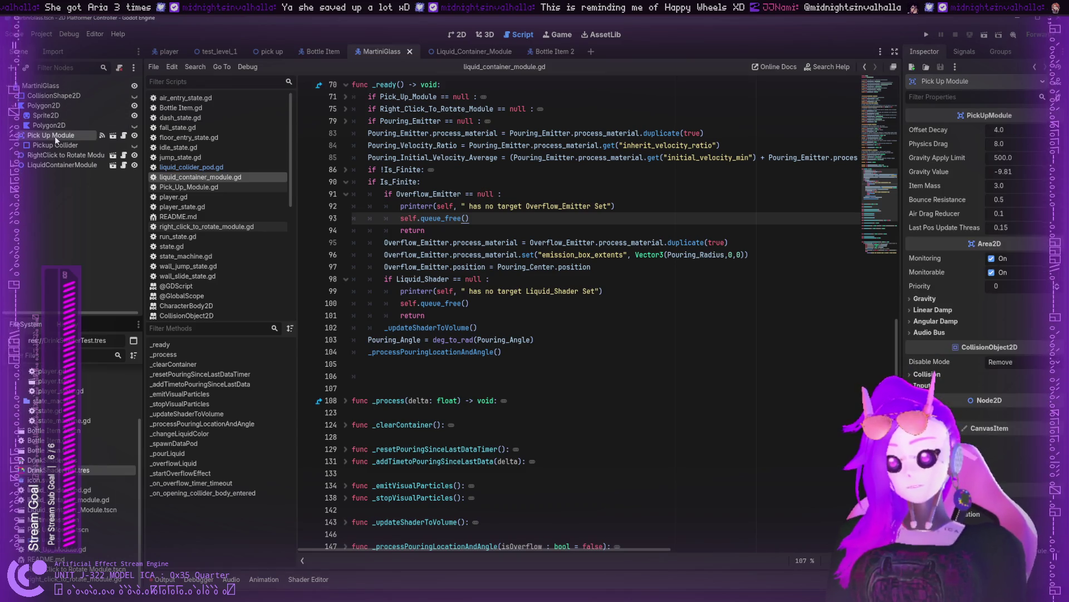
pyautogui.click(45, 164)
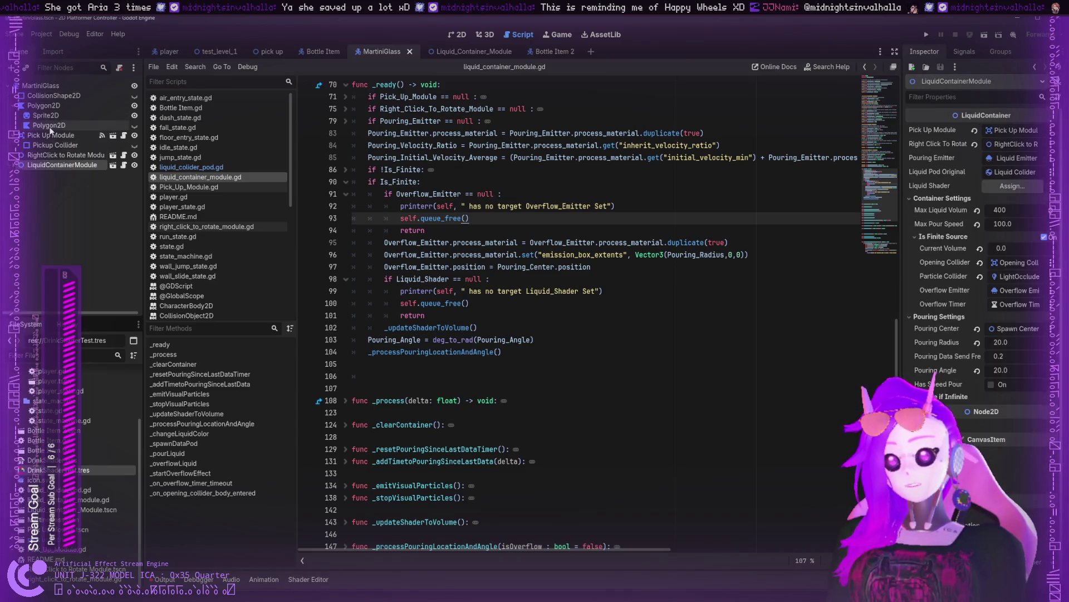
pyautogui.moveTo(51, 118); pyautogui.dragTo(985, 187)
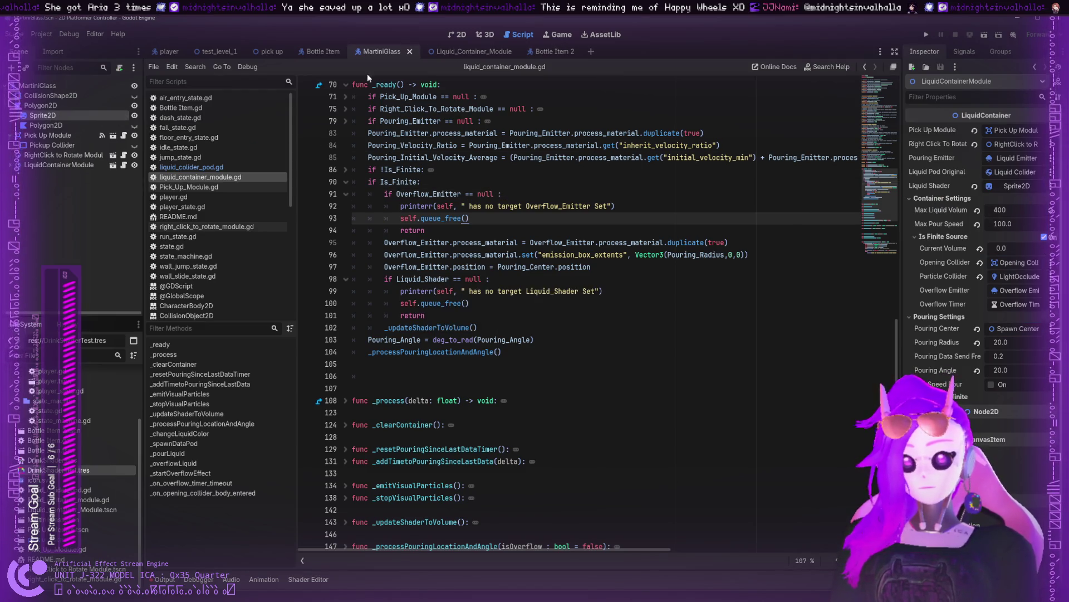
# Step: Run the game from the MartiniGlass scene and move the glass onto the table
pyautogui.click(556, 51)
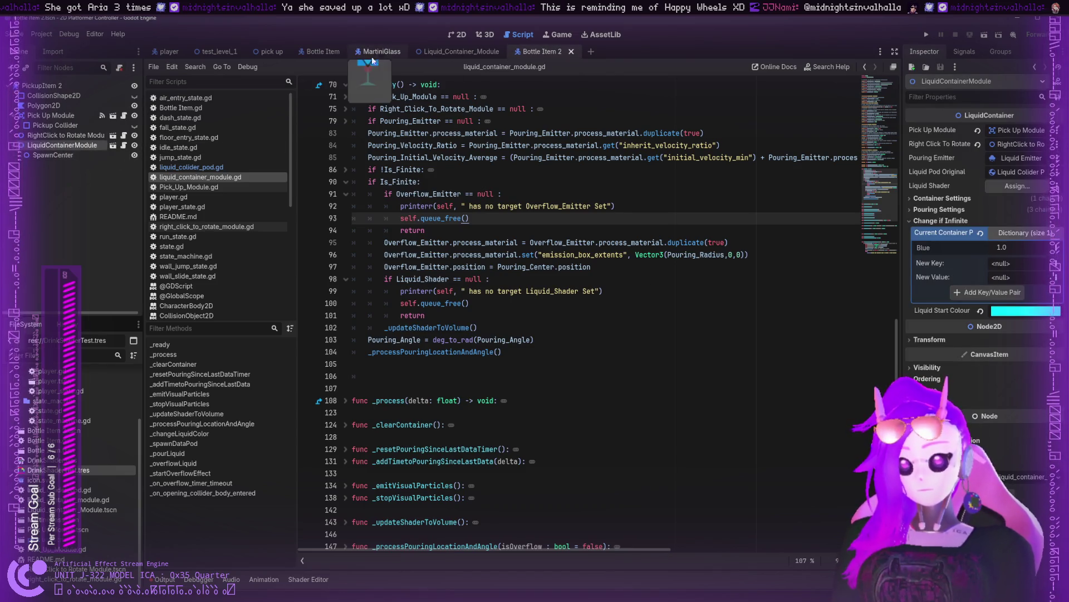
pyautogui.click(387, 49)
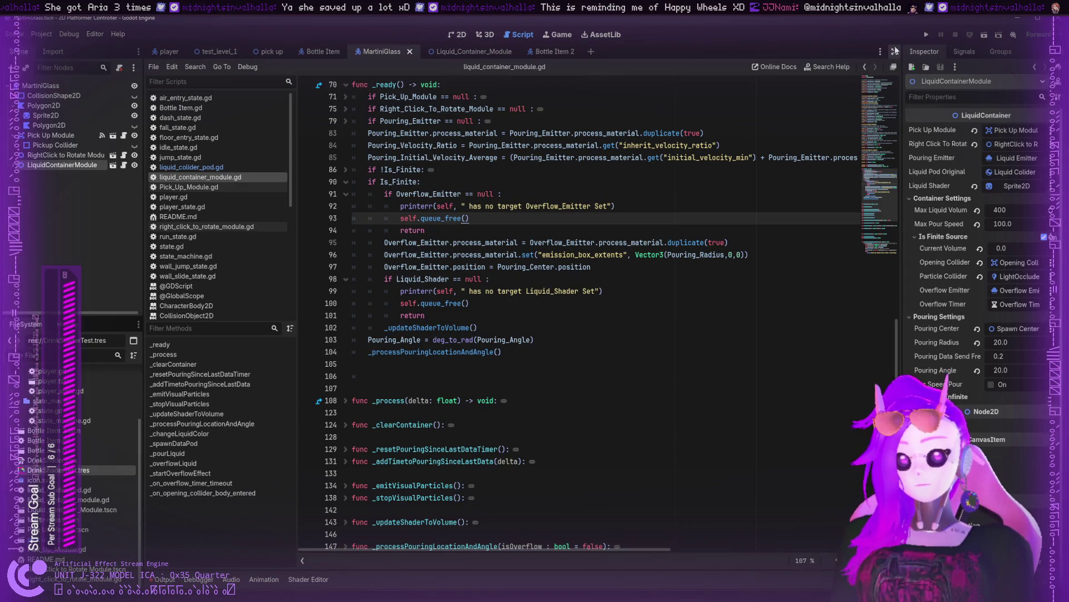
pyautogui.click(923, 36)
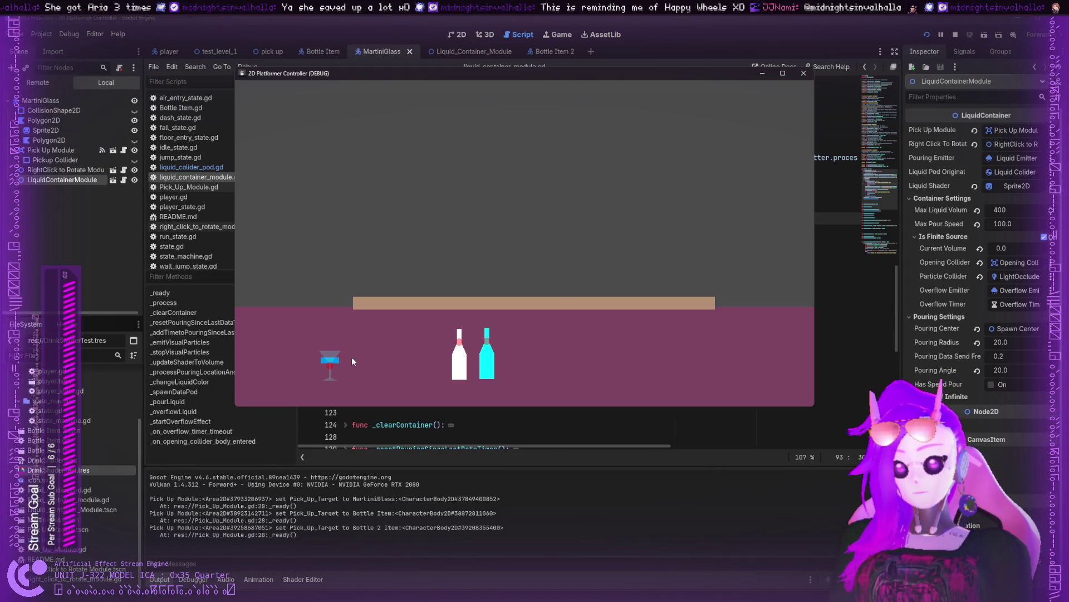
pyautogui.moveTo(352, 361)
pyautogui.mouseDown()
pyautogui.moveTo(381, 297)
pyautogui.moveTo(410, 278)
pyautogui.mouseUp()
# Step: Tilt the bottle, pour the cyan bottle's blue liquid into the martini glass, and stop the game
pyautogui.moveTo(459, 356)
pyautogui.mouseDown()
pyautogui.moveTo(452, 270)
pyautogui.moveTo(437, 244)
pyautogui.moveTo(433, 283)
pyautogui.mouseUp()
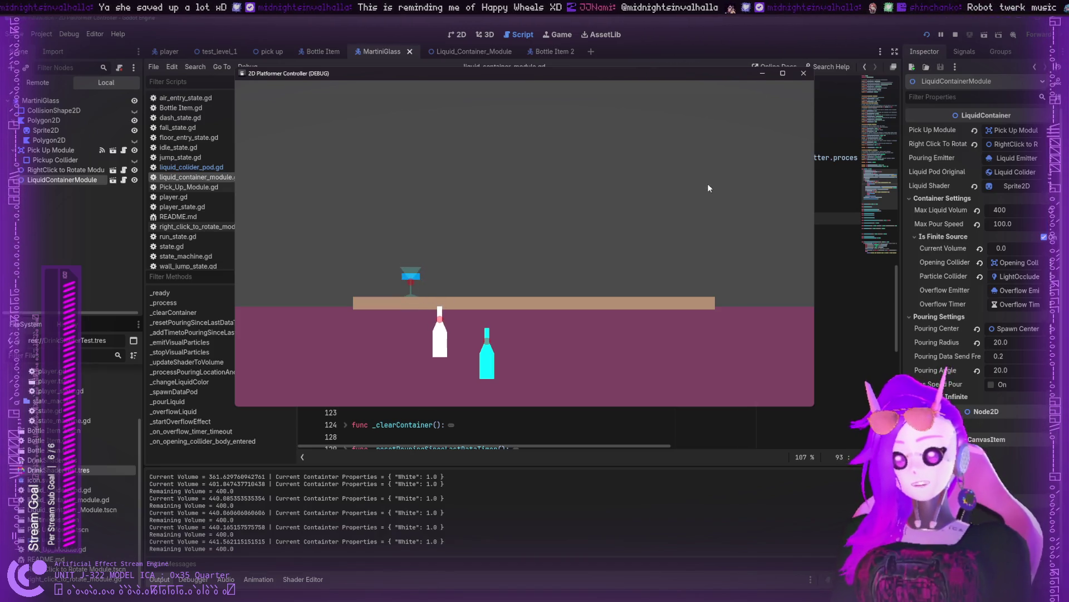
pyautogui.moveTo(473, 365)
pyautogui.mouseDown()
pyautogui.moveTo(440, 234)
pyautogui.moveTo(438, 244)
pyautogui.moveTo(774, 210)
pyautogui.mouseUp()
pyautogui.press('F8')
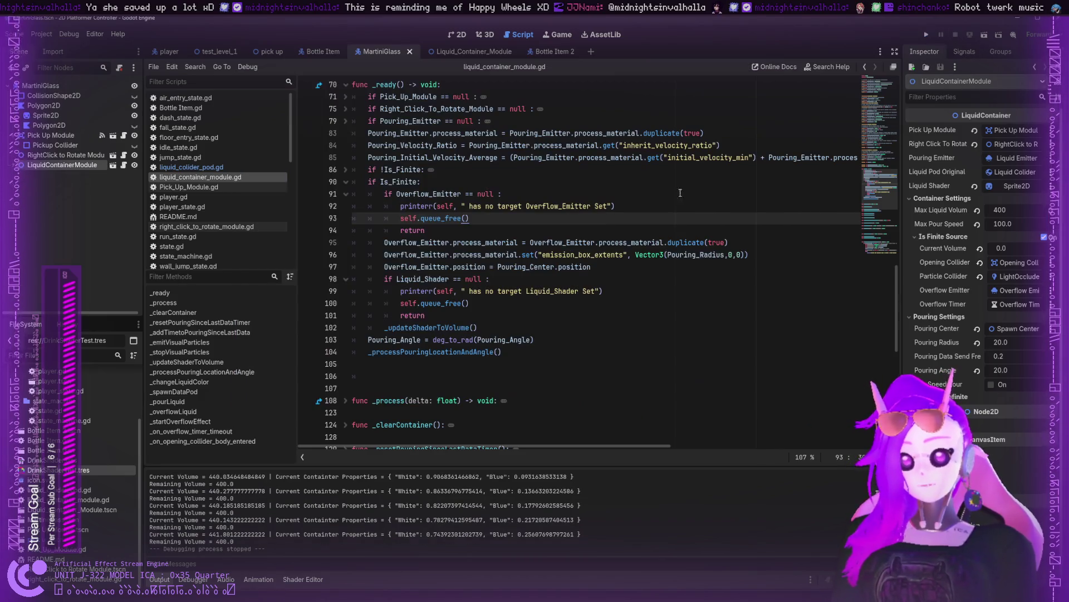
# Step: Unfold _updateShaderToVolume, highlight set_instance_shader_parameter on line 145, and bring up DrinkShader in the Shader Editor
pyautogui.scroll(-3, 458, 246)
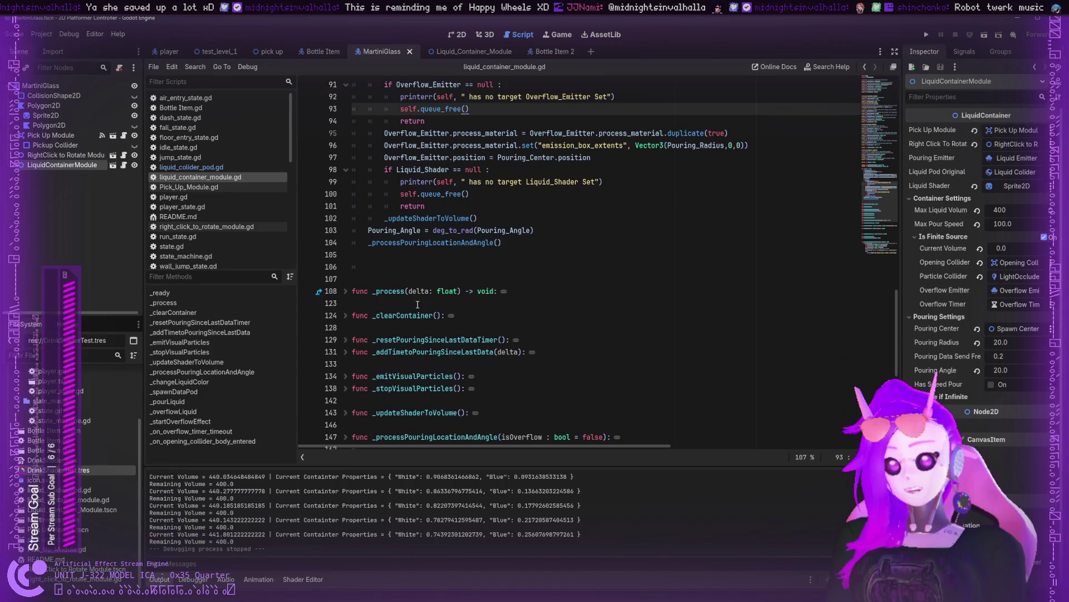
pyautogui.scroll(7, 422, 302)
pyautogui.scroll(3, 407, 306)
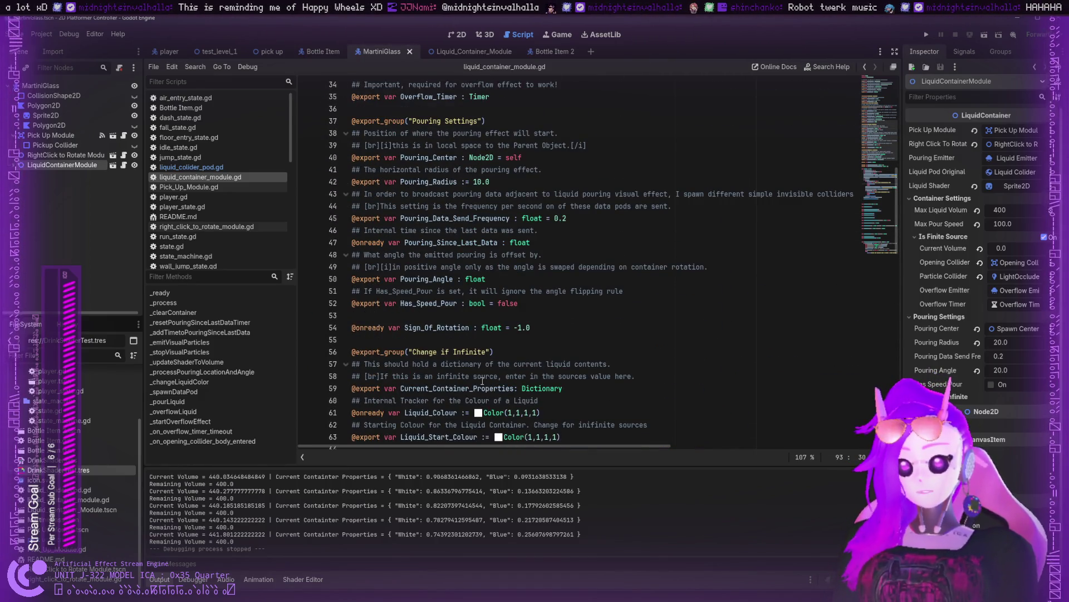
pyautogui.scroll(-12, 479, 384)
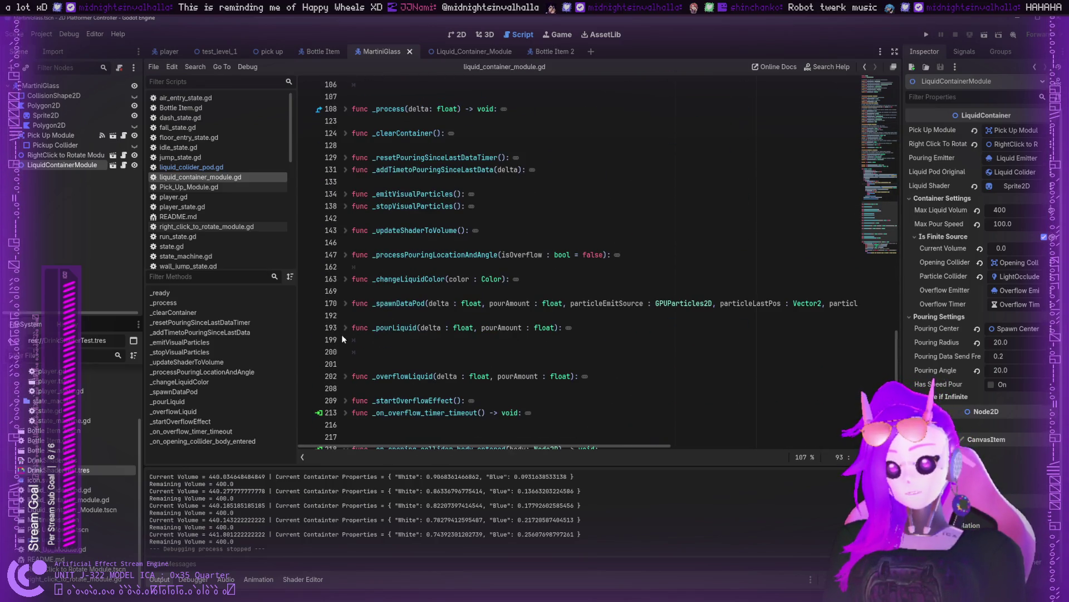
pyautogui.scroll(-2, 344, 332)
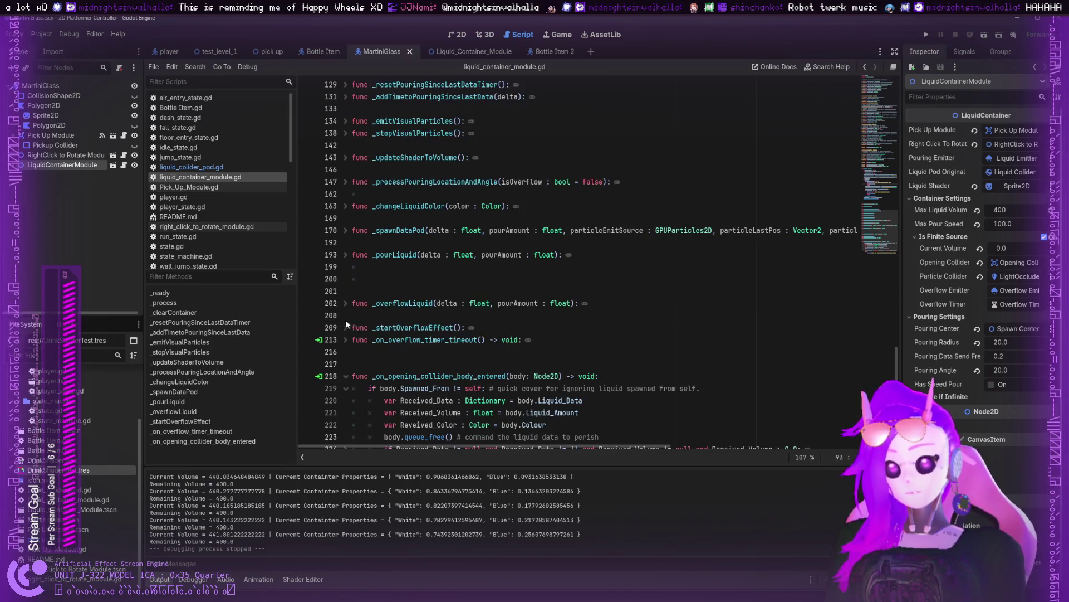
pyautogui.scroll(3, 346, 335)
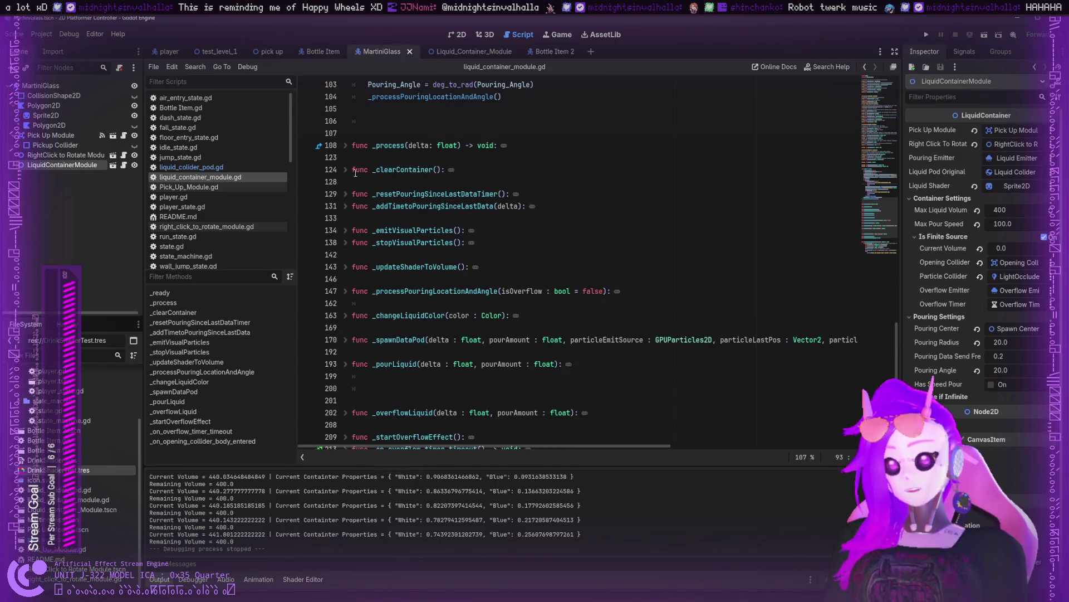
pyautogui.scroll(1, 350, 160)
pyautogui.click(345, 304)
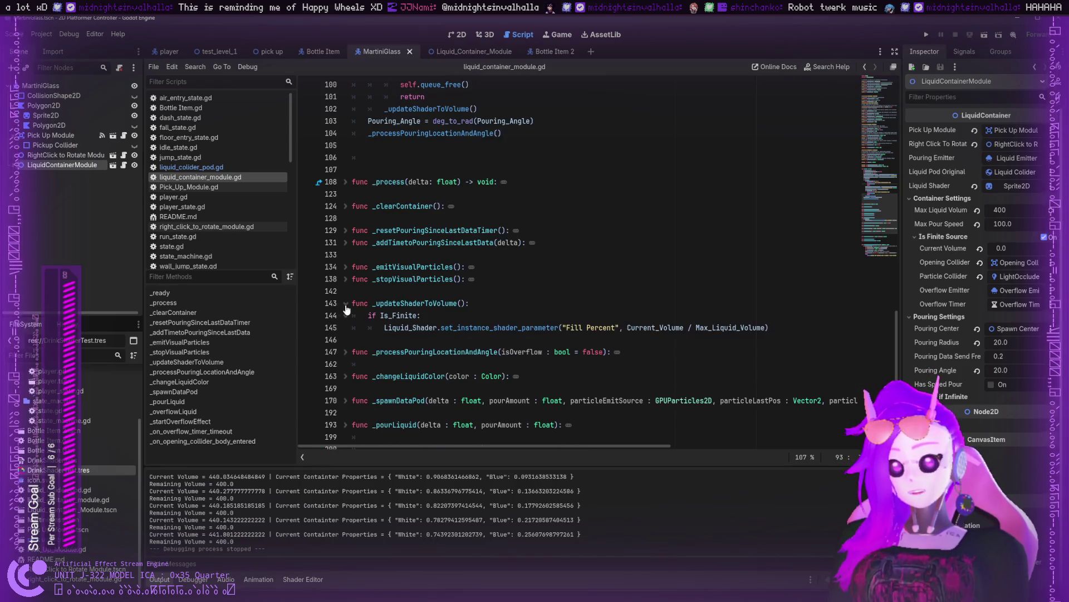
pyautogui.doubleClick(486, 327)
pyautogui.doubleClick(434, 329)
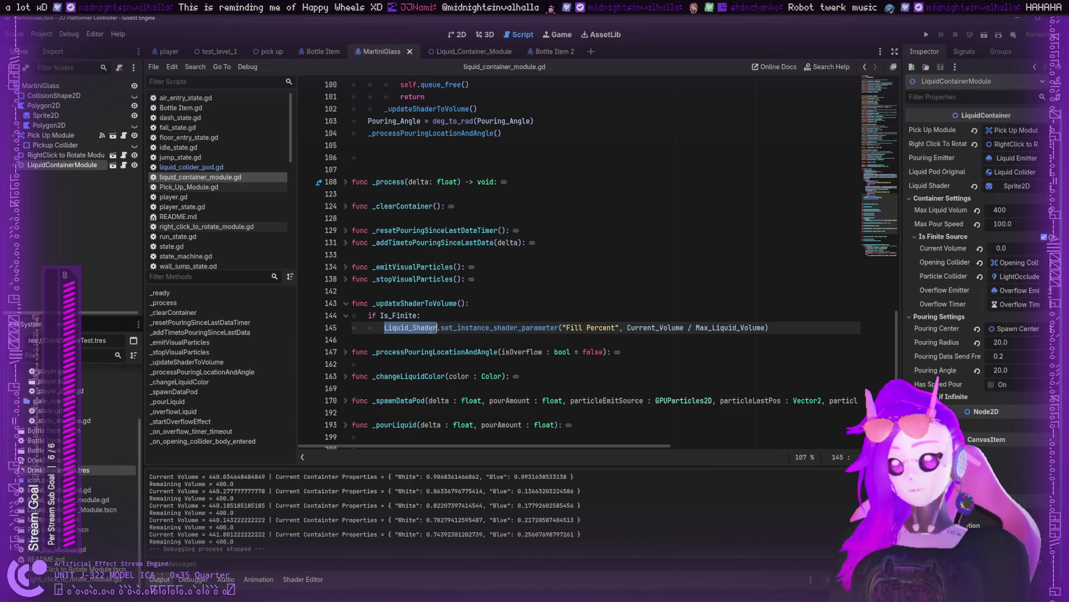
pyautogui.click(443, 327)
pyautogui.moveTo(449, 327); pyautogui.dragTo(559, 328)
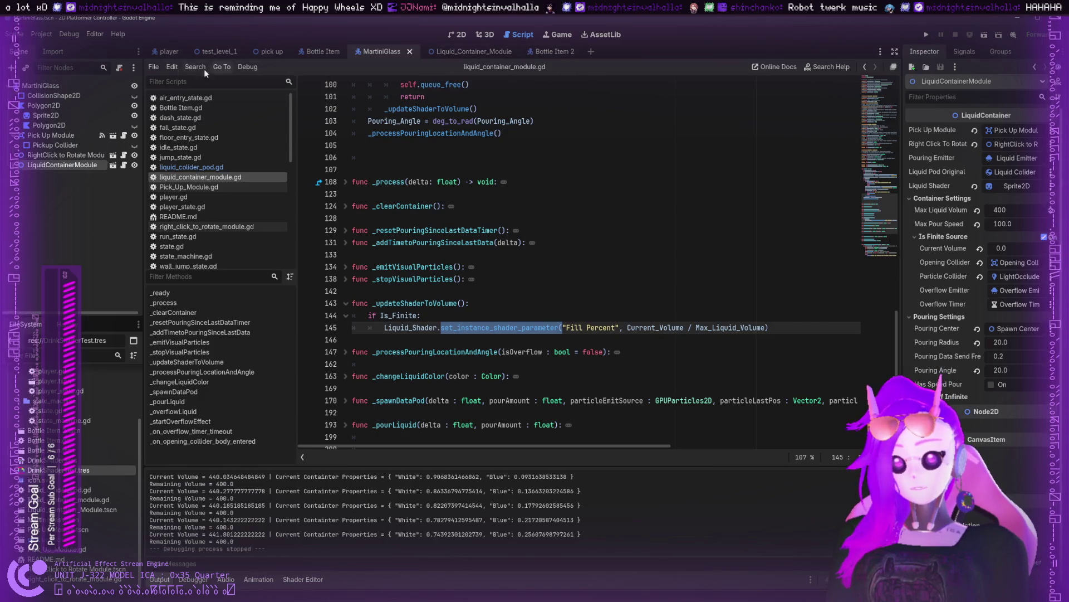
pyautogui.click(304, 580)
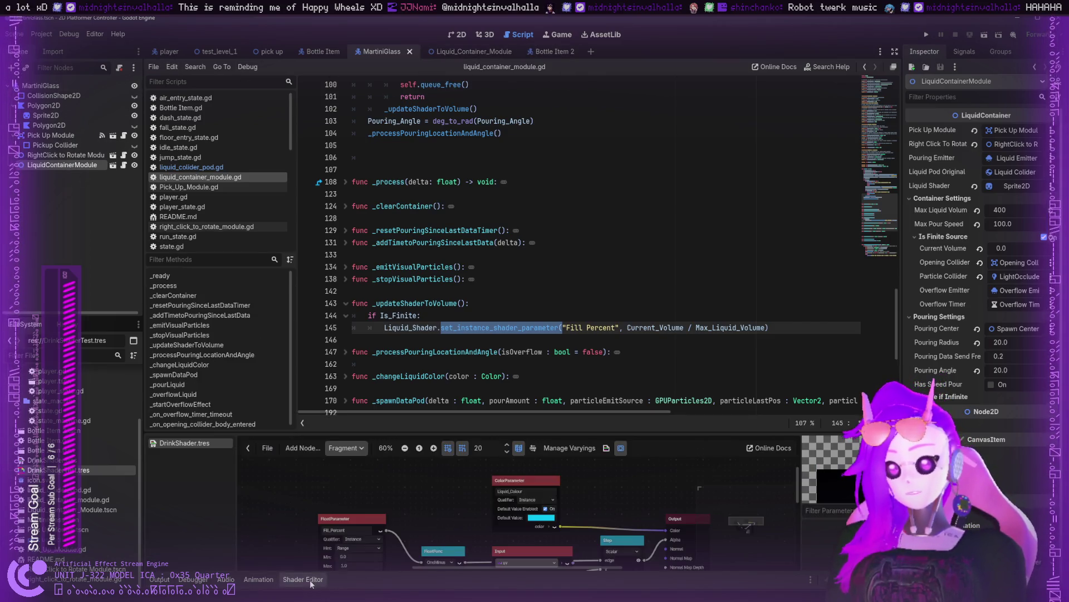
# Step: Change the line 145 shader parameter 'Fill Percent' to Fill_Percent
pyautogui.scroll(2, 381, 514)
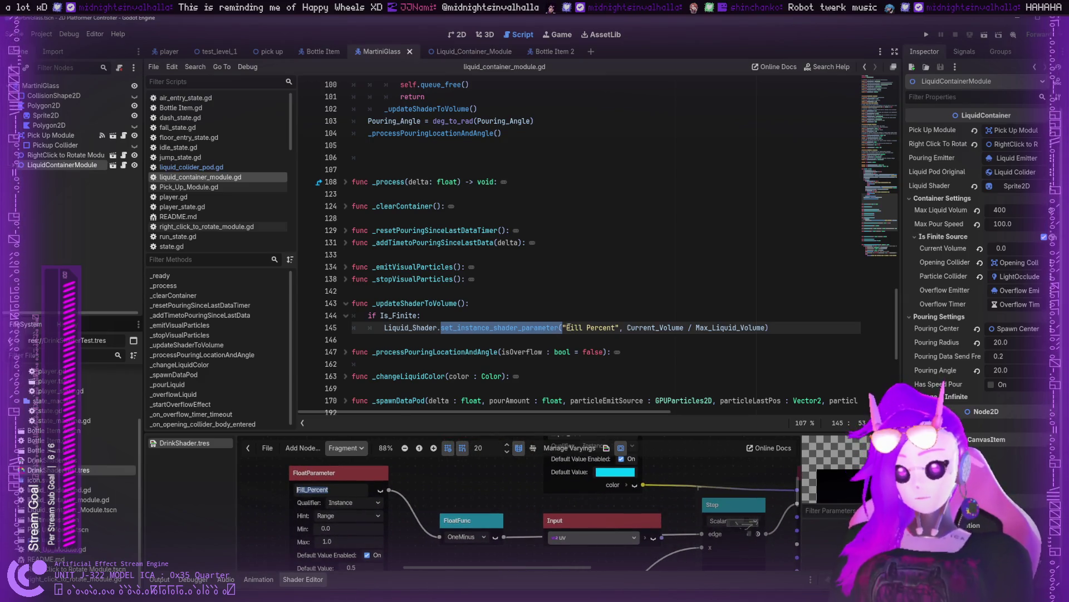
pyautogui.moveTo(566, 328); pyautogui.dragTo(583, 328)
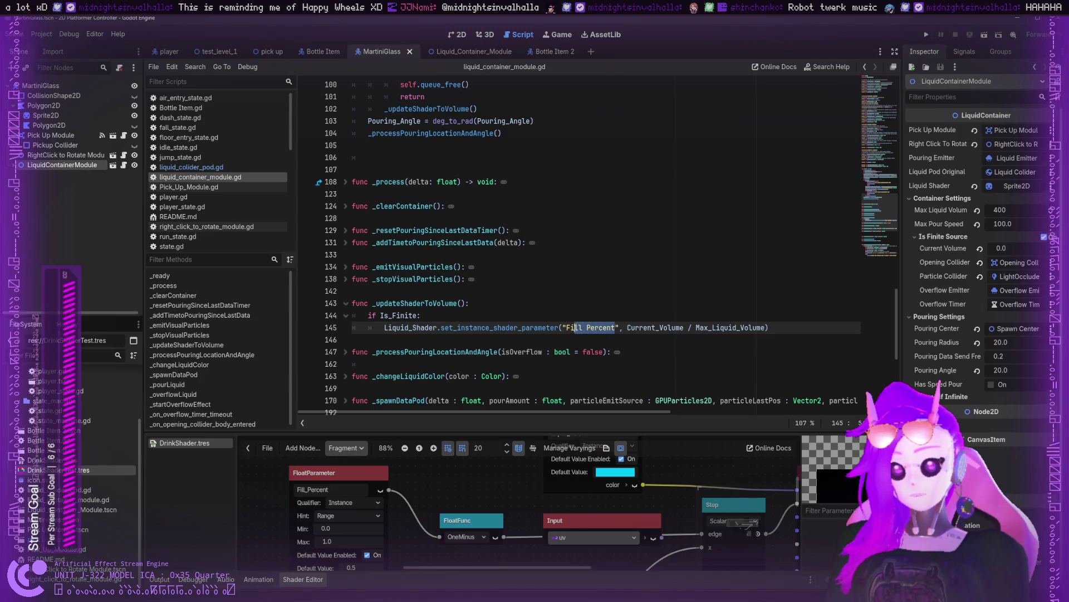
pyautogui.write('Fill_Percent')
# Step: Rename 'Liquid Colour' to Liquid_Colour on line 168, save the script, and run the game
pyautogui.moveTo(659, 479); pyautogui.dragTo(624, 530)
pyautogui.doubleClick(541, 485)
pyautogui.click(569, 278)
pyautogui.scroll(-3, 501, 273)
pyautogui.scroll(2, 390, 262)
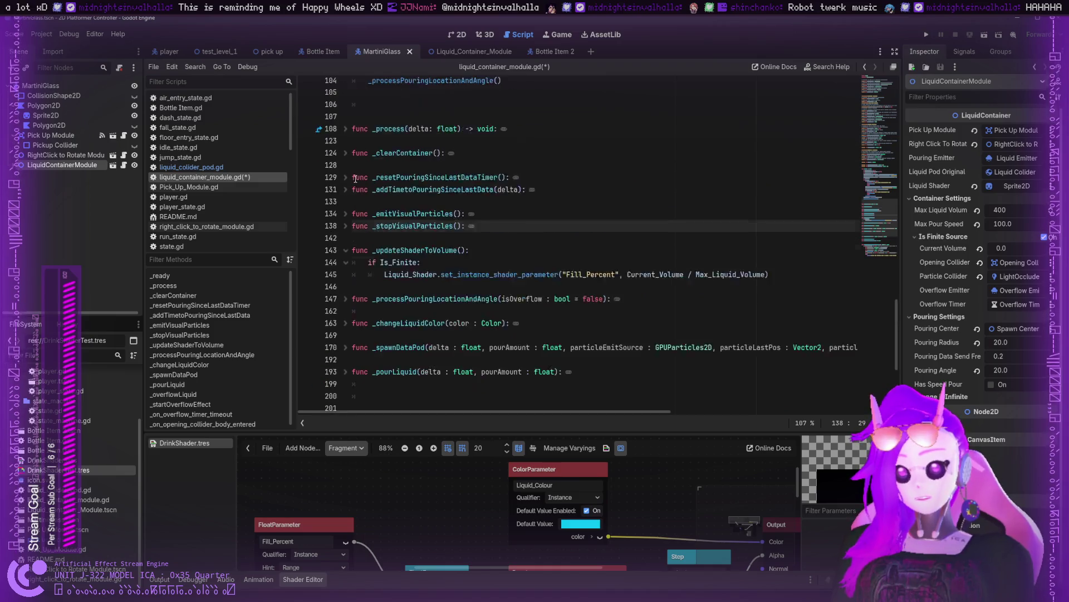
pyautogui.click(346, 275)
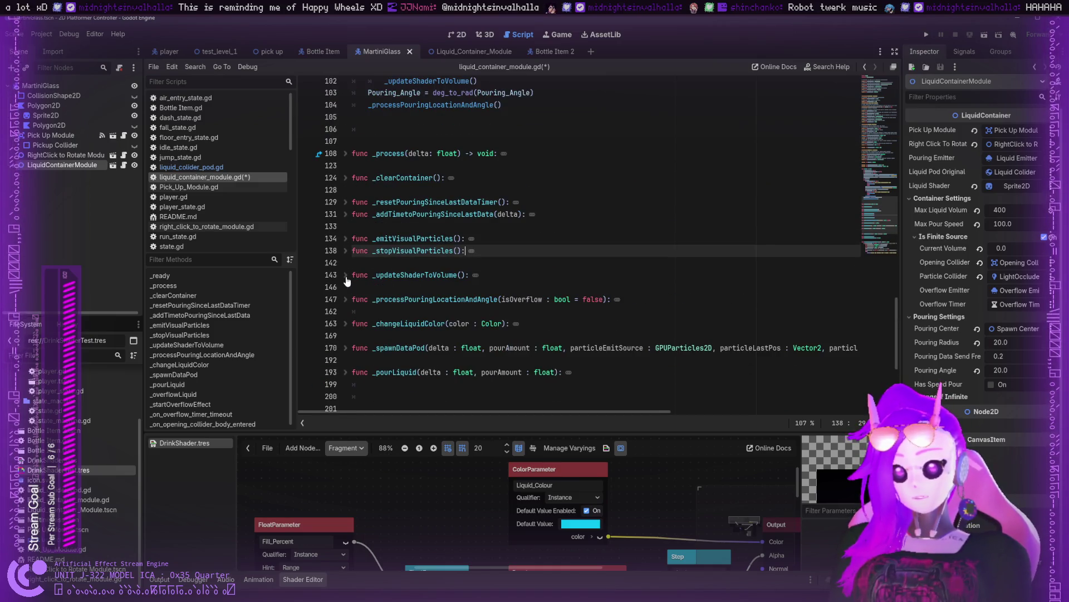
pyautogui.click(345, 324)
pyautogui.moveTo(620, 384); pyautogui.dragTo(588, 384)
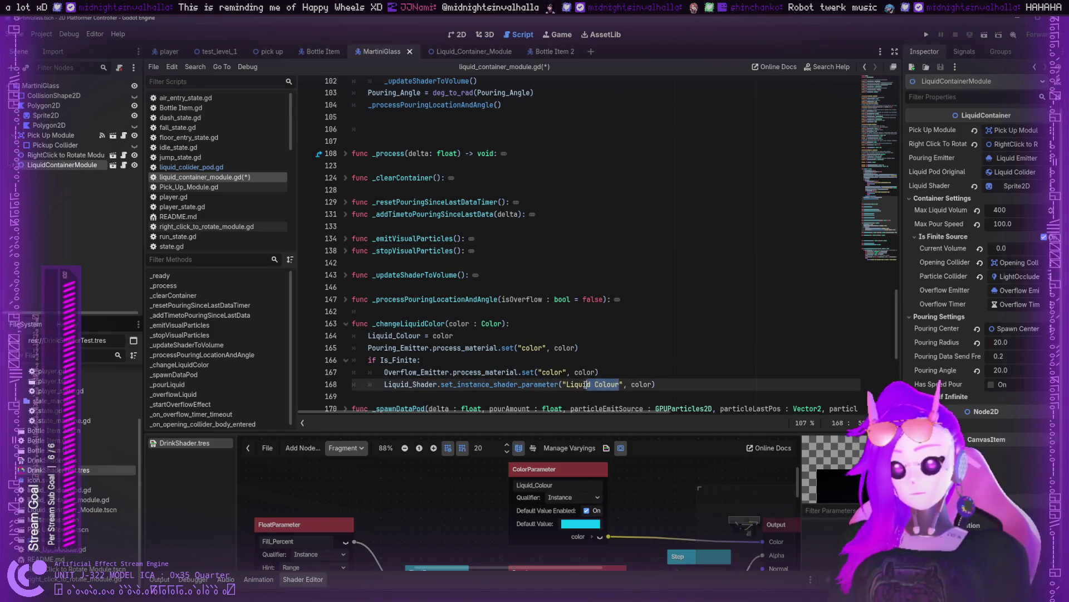
pyautogui.write('Liquid_Colour')
pyautogui.hotkey('ctrl', 's')
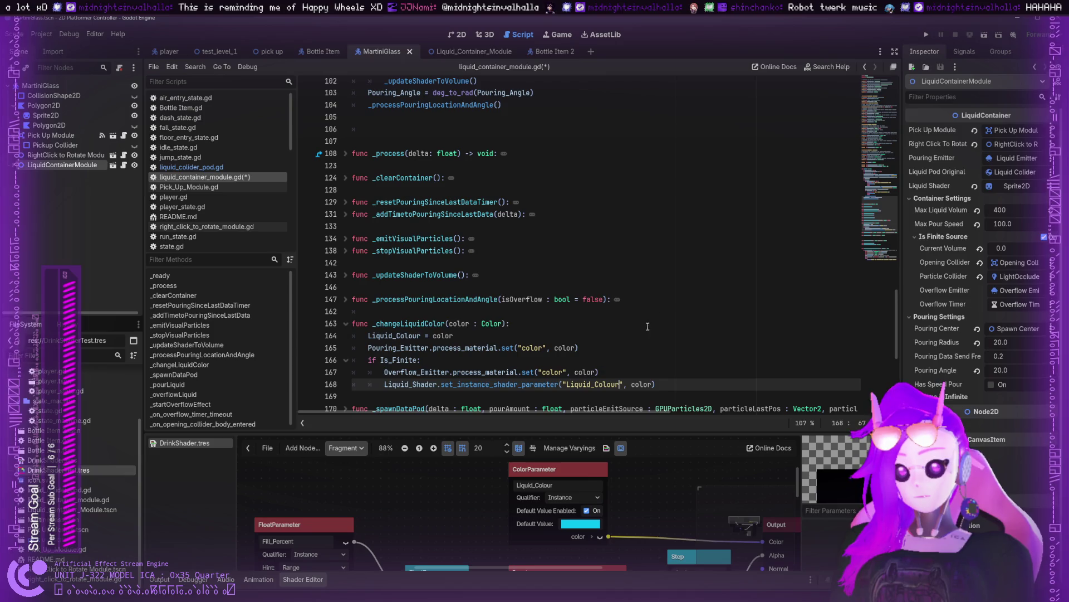
pyautogui.click(926, 35)
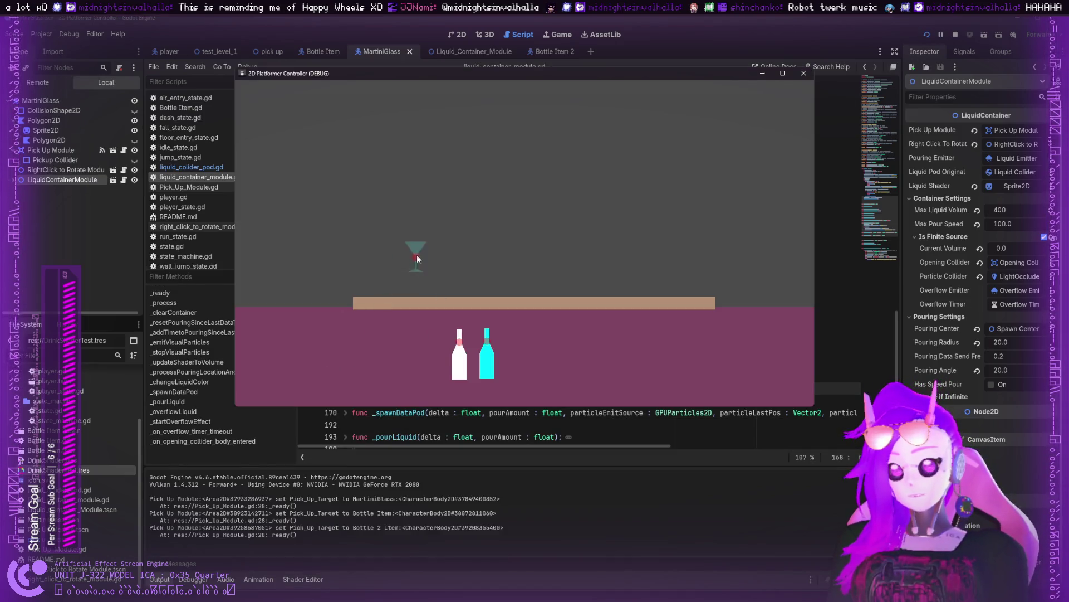
# Step: Place the martini glass on the table and fill it from the white and cyan bottles
pyautogui.moveTo(417, 257)
pyautogui.mouseDown()
pyautogui.moveTo(513, 199)
pyautogui.moveTo(566, 251)
pyautogui.mouseUp()
pyautogui.moveTo(459, 351); pyautogui.dragTo(490, 323)
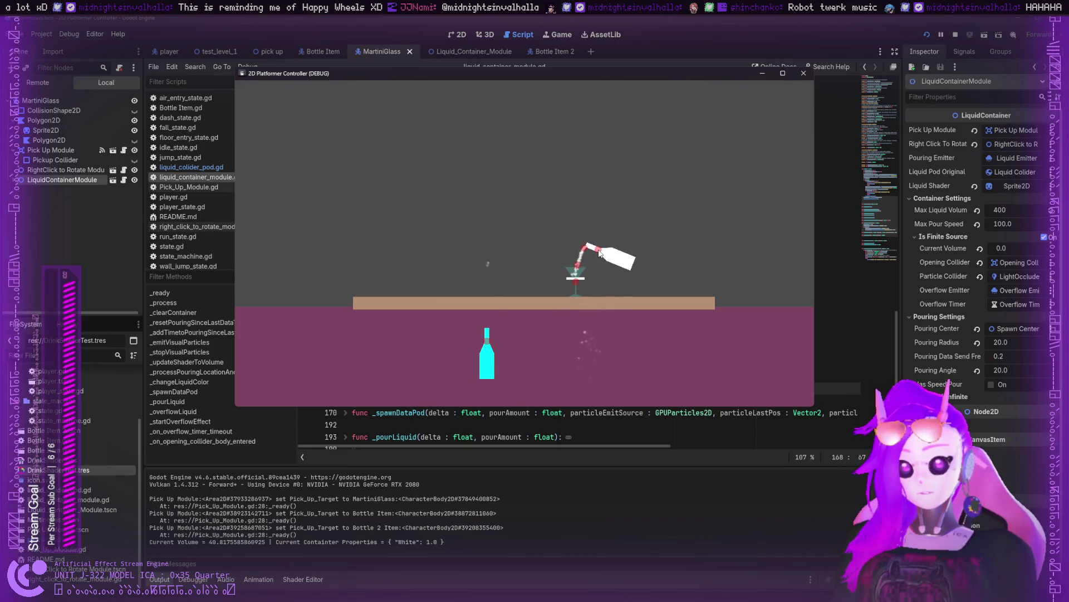
pyautogui.moveTo(599, 250)
pyautogui.mouseDown()
pyautogui.moveTo(613, 228)
pyautogui.moveTo(600, 243)
pyautogui.moveTo(473, 200)
pyautogui.mouseUp()
pyautogui.moveTo(490, 351)
pyautogui.mouseDown()
pyautogui.moveTo(482, 244)
pyautogui.moveTo(502, 245)
pyautogui.mouseUp()
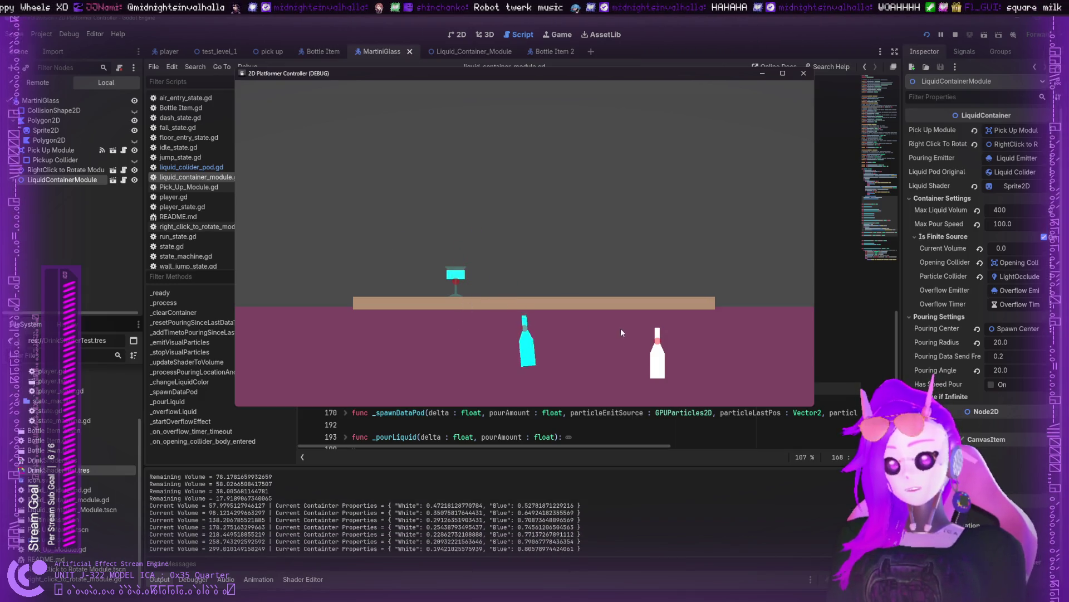
pyautogui.moveTo(646, 348)
pyautogui.mouseDown()
pyautogui.moveTo(489, 247)
pyautogui.moveTo(462, 281)
pyautogui.mouseUp()
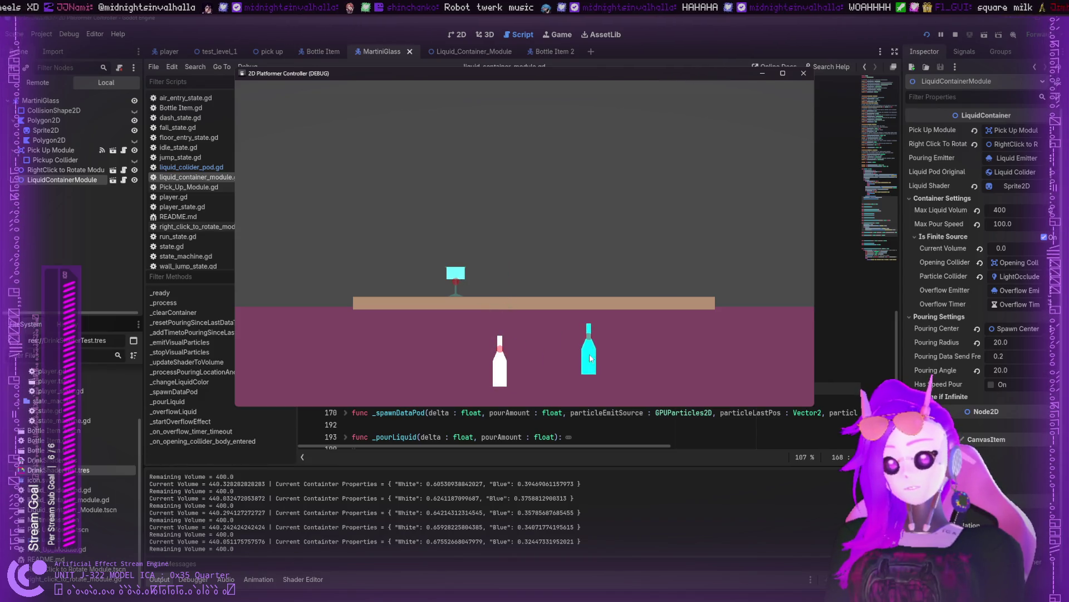
# Step: Tip the glass to pour it out, refill it from both bottles, then stop the game
pyautogui.moveTo(459, 243); pyautogui.dragTo(458, 246)
pyautogui.moveTo(592, 351)
pyautogui.mouseDown()
pyautogui.moveTo(561, 291)
pyautogui.moveTo(495, 245)
pyautogui.moveTo(486, 289)
pyautogui.mouseUp()
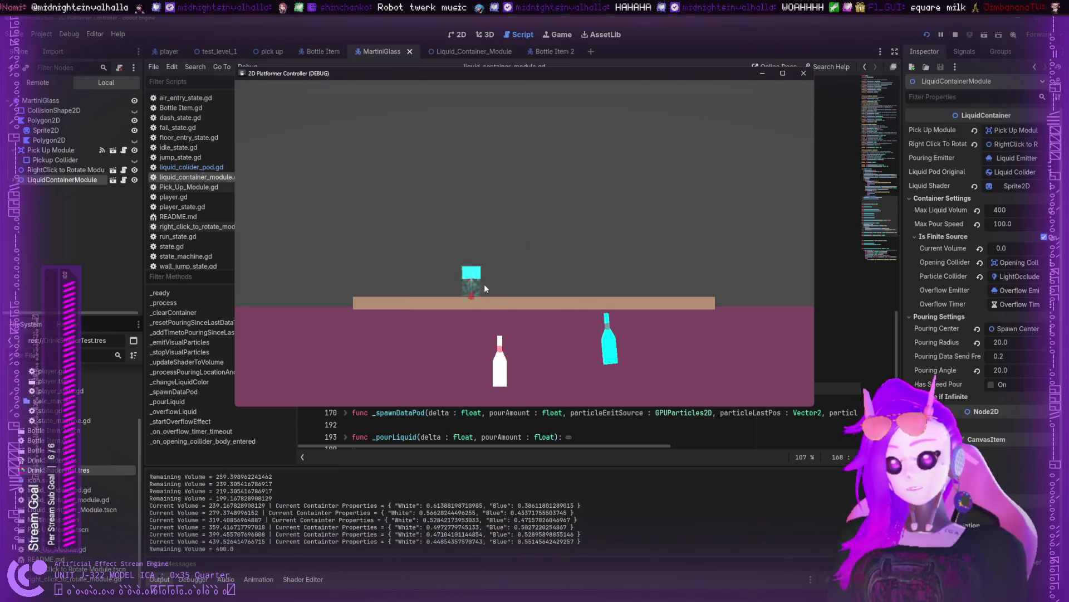
pyautogui.moveTo(463, 235); pyautogui.dragTo(462, 238)
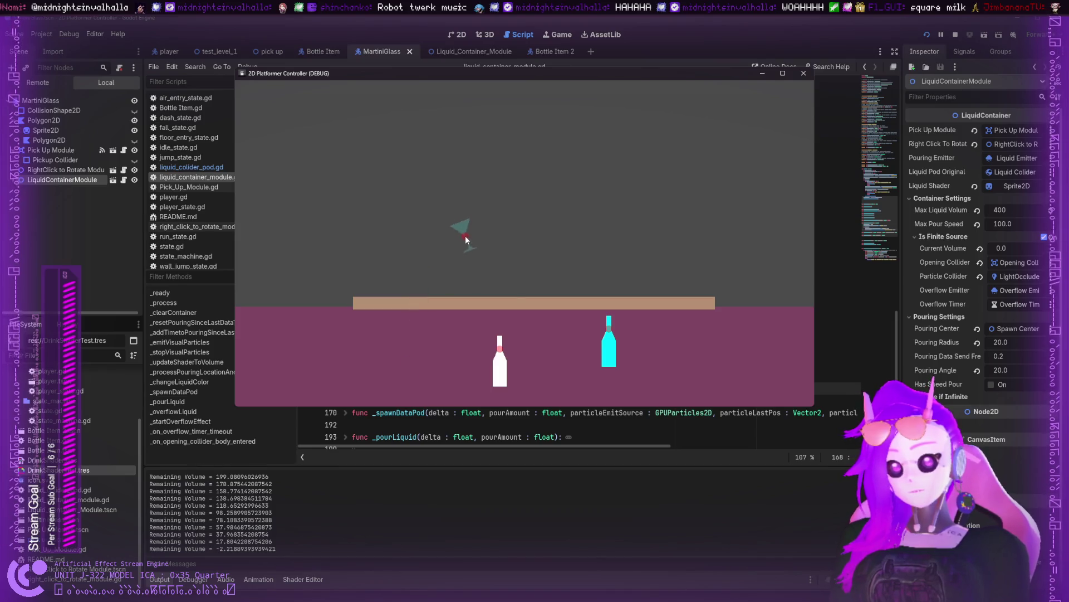
pyautogui.moveTo(506, 350); pyautogui.dragTo(490, 248)
pyautogui.moveTo(609, 341)
pyautogui.mouseDown()
pyautogui.moveTo(595, 307)
pyautogui.moveTo(489, 253)
pyautogui.moveTo(412, 194)
pyautogui.moveTo(418, 205)
pyautogui.mouseUp()
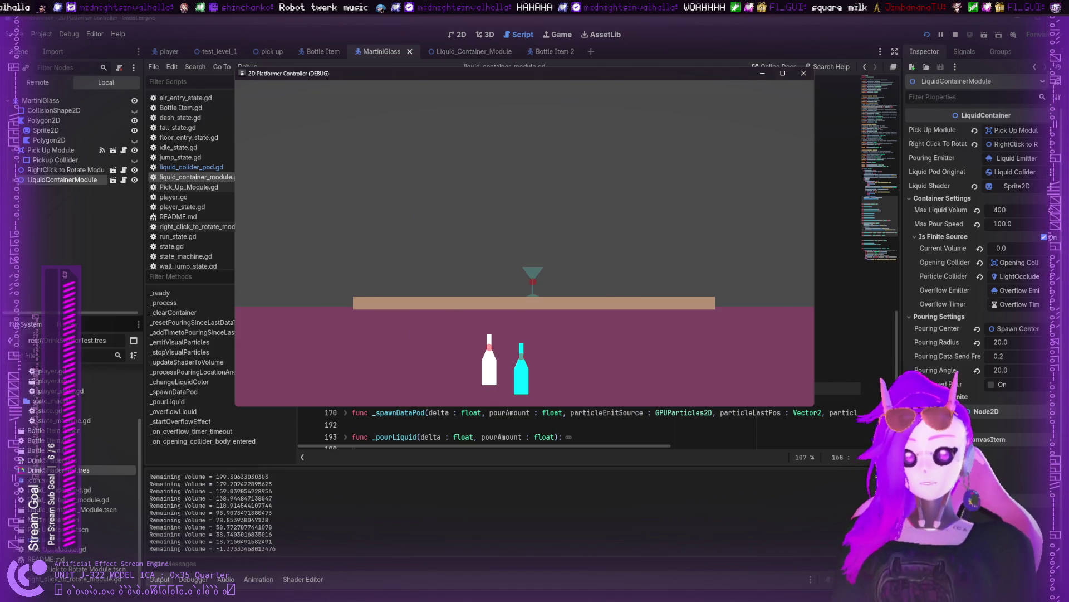
pyautogui.press('F8')
pyautogui.scroll(-2, 486, 407)
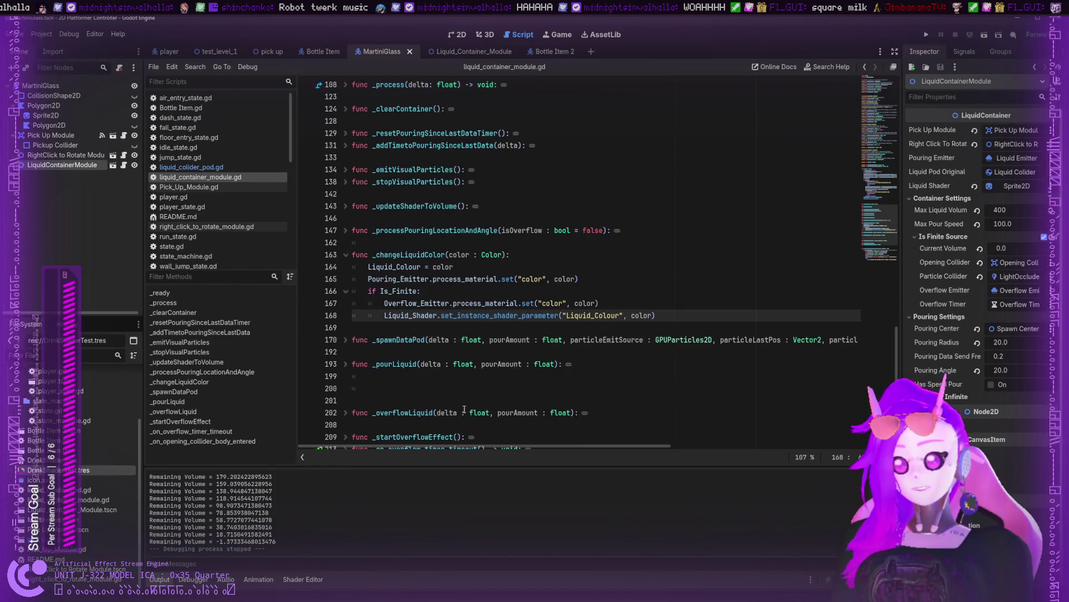
# Step: Review the set_instance_shader_parameter call on line 168 in _changeLiquidColor
pyautogui.scroll(-1, 512, 354)
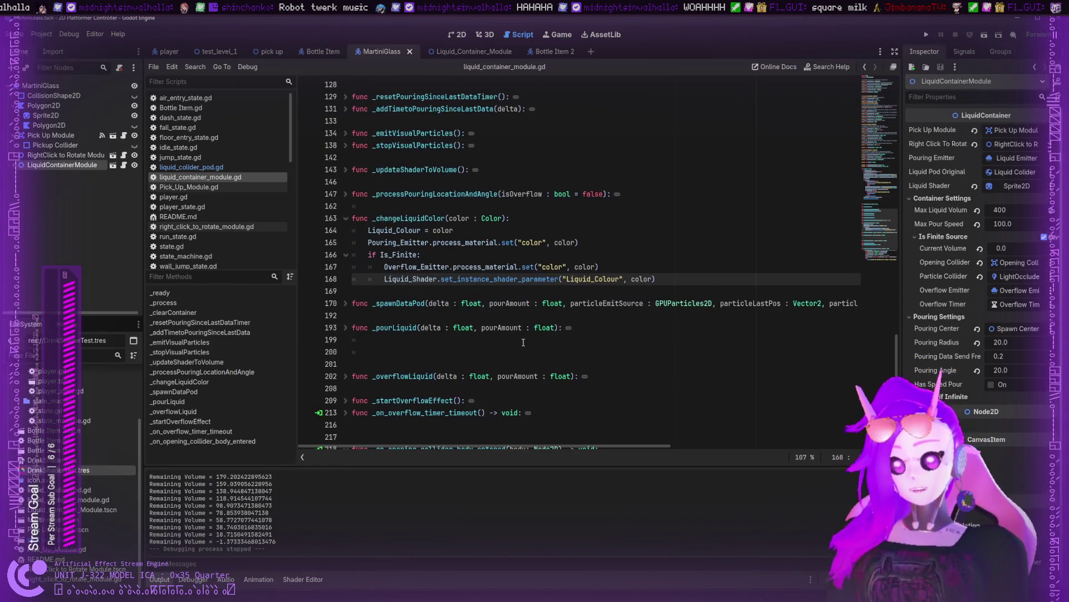
pyautogui.scroll(-1, 507, 345)
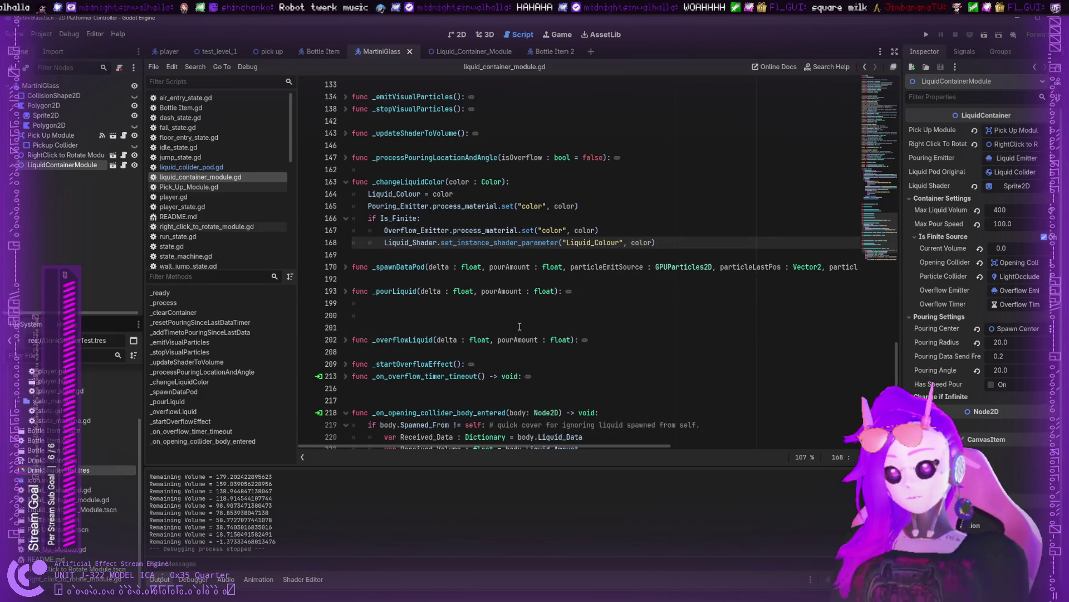
pyautogui.doubleClick(493, 244)
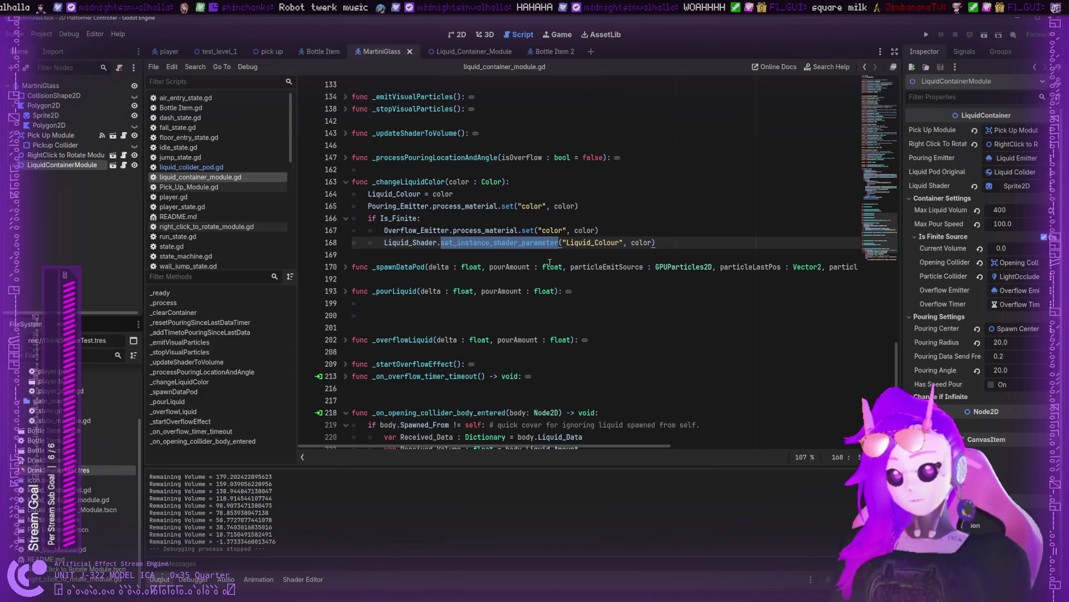
pyautogui.click(503, 230)
pyautogui.doubleClick(499, 244)
pyautogui.scroll(3, 496, 245)
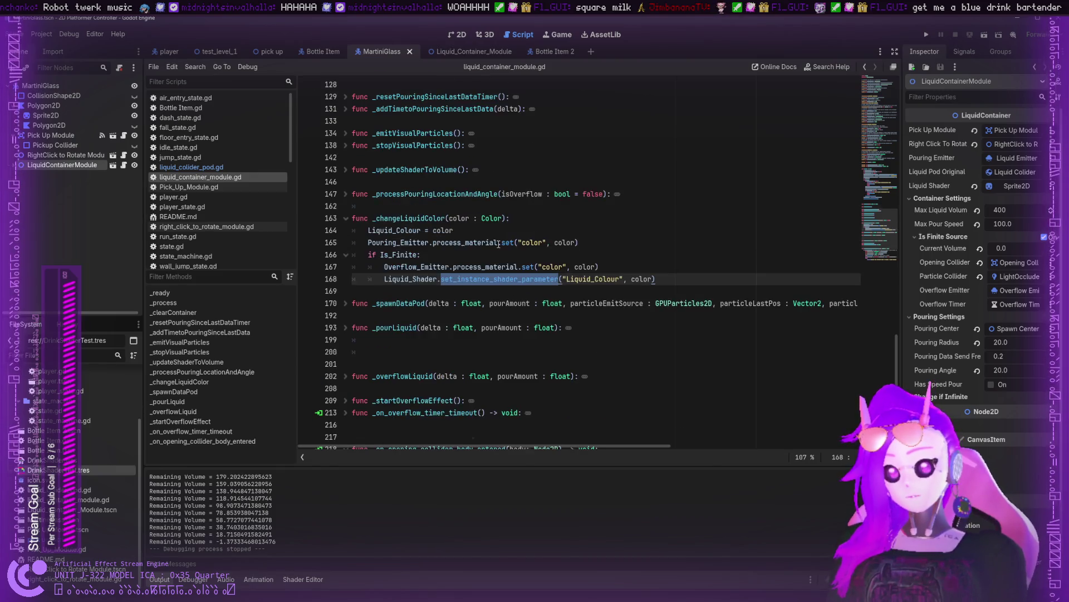
pyautogui.scroll(3, 494, 247)
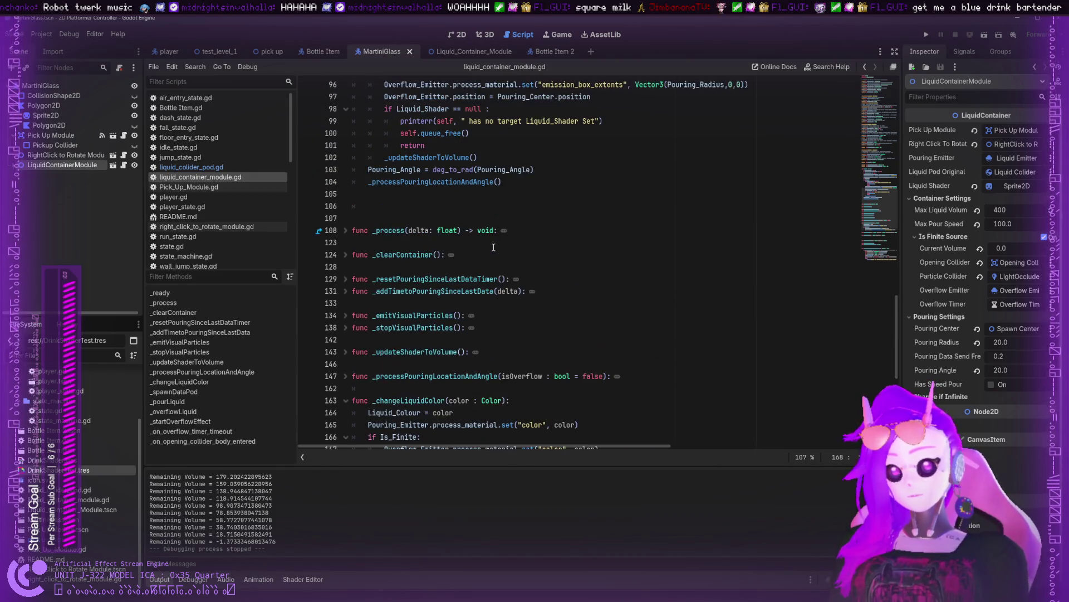
pyautogui.scroll(4, 493, 247)
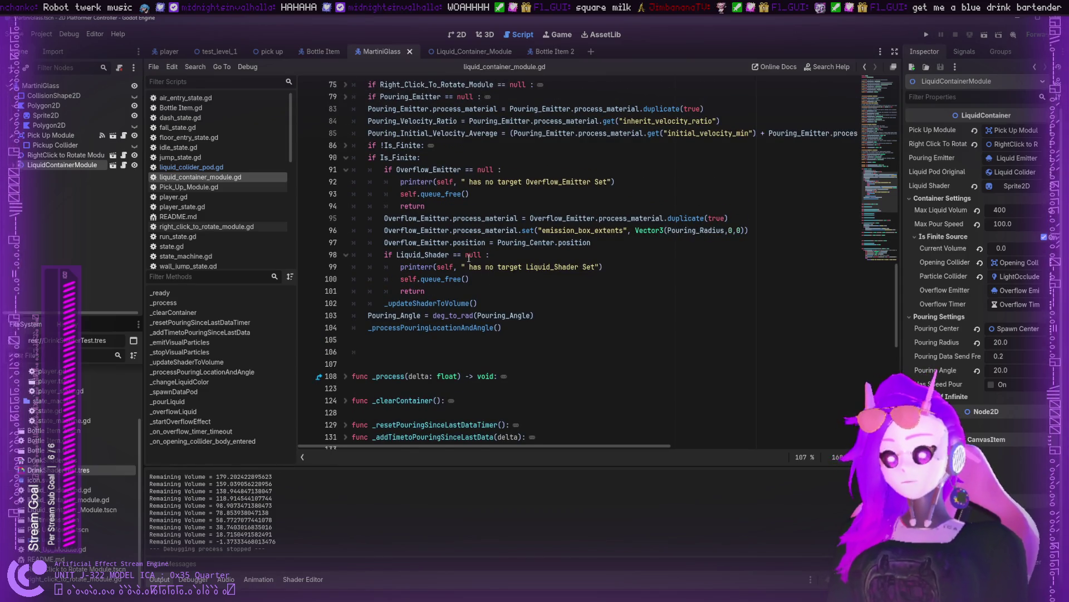
pyautogui.moveTo(471, 271)
pyautogui.mouseDown()
pyautogui.moveTo(573, 267)
pyautogui.moveTo(493, 254)
pyautogui.mouseUp()
pyautogui.scroll(-9, 557, 268)
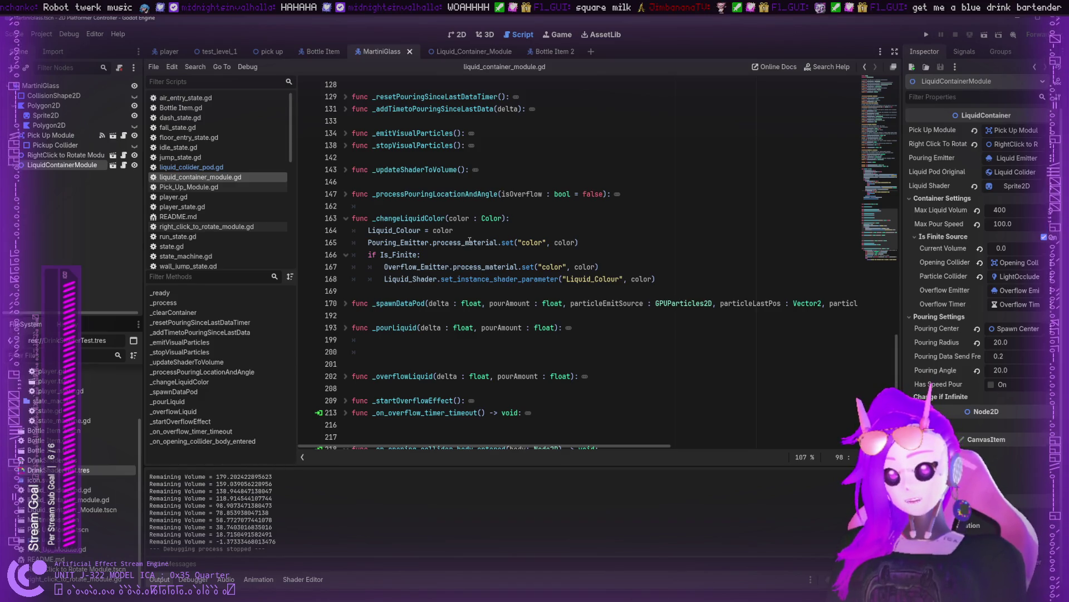
# Step: Look over process_material on line 165 and Liquid_Amount on line 221
pyautogui.doubleClick(470, 243)
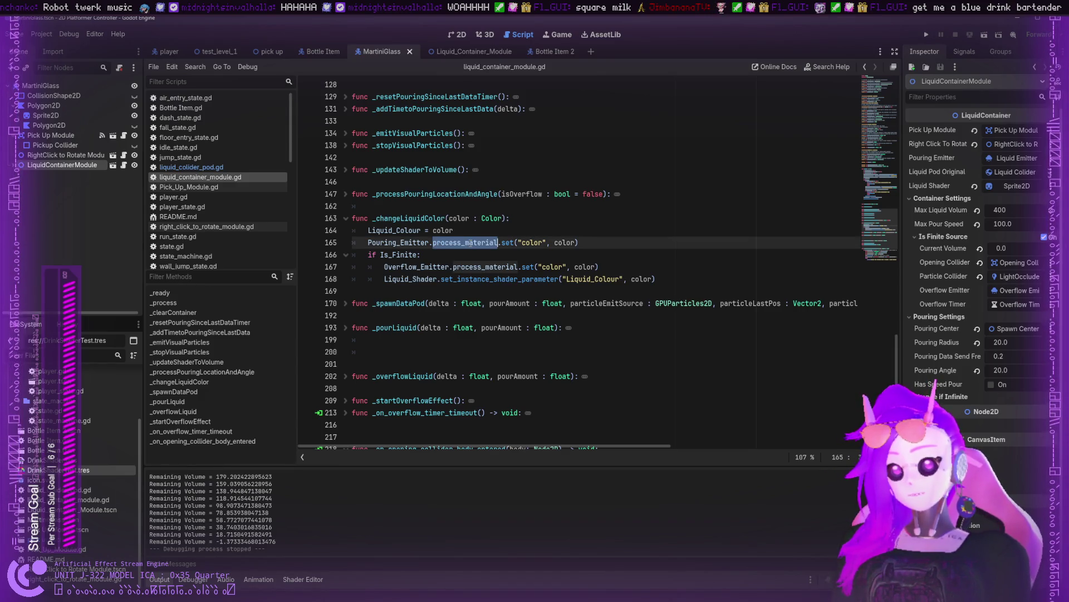
pyautogui.scroll(-1, 471, 243)
pyautogui.scroll(-2, 538, 286)
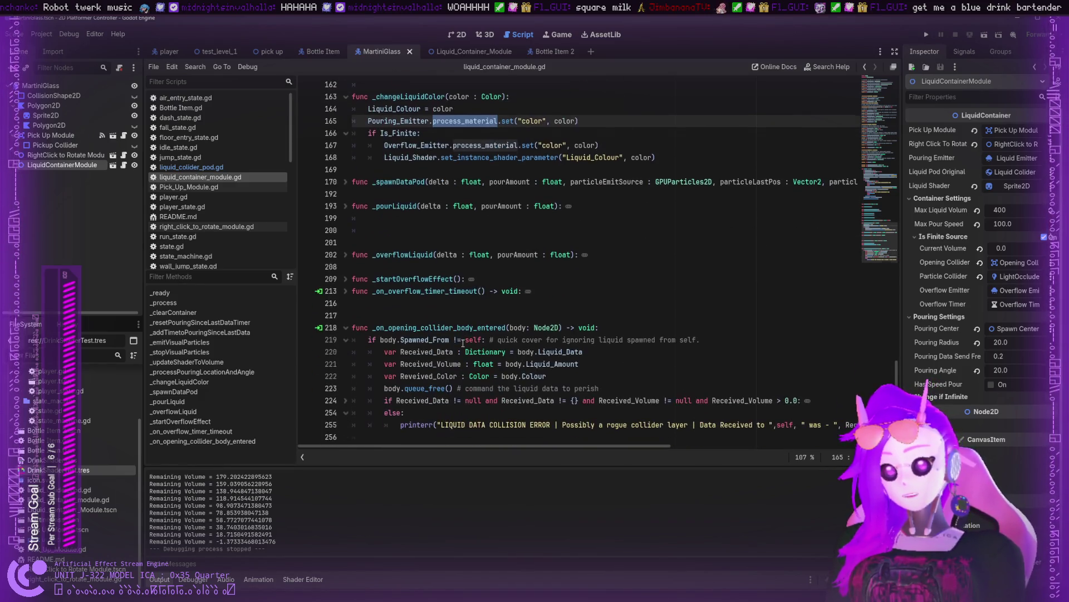
pyautogui.doubleClick(564, 363)
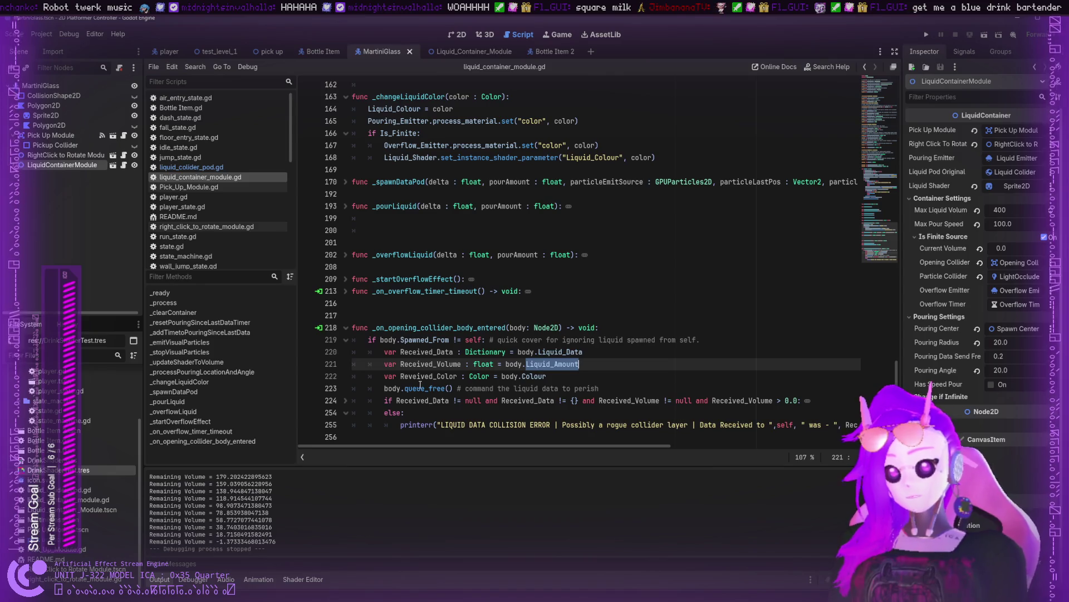
# Step: Select the _updateShaderToVolume function name on its header line 143
pyautogui.scroll(6, 414, 302)
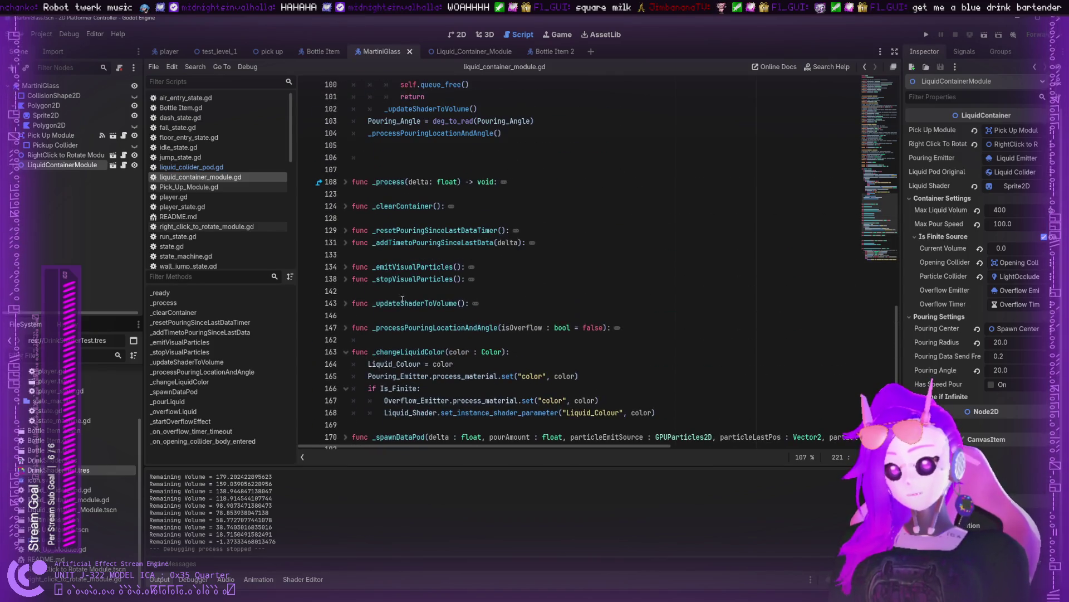
pyautogui.click(462, 303)
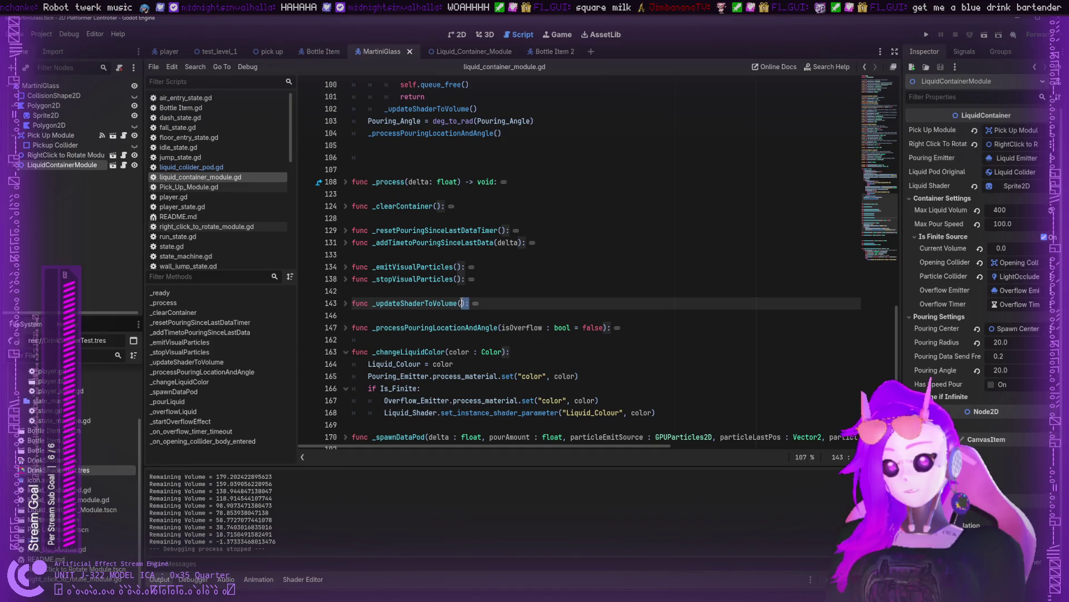
pyautogui.moveTo(463, 303); pyautogui.dragTo(372, 307)
pyautogui.hotkey('ctrl', 'c')
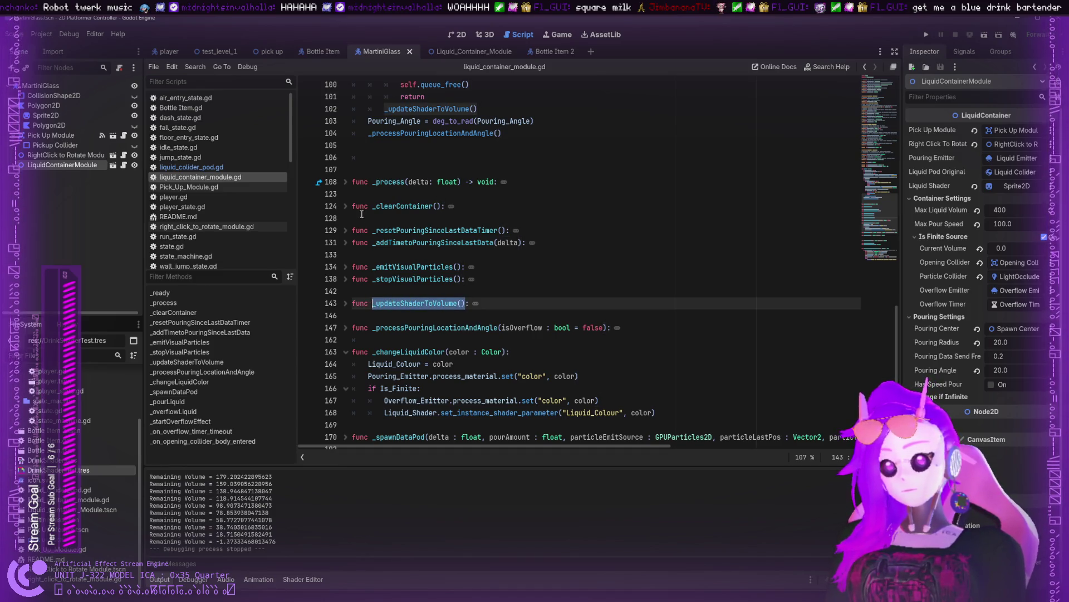
# Step: Append an _updateShaderToVolume() call to the end of _clearContainer, then save and run the game
pyautogui.click(346, 206)
pyautogui.click(523, 245)
pyautogui.press('Return')
pyautogui.hotkey('ctrl', 'v')
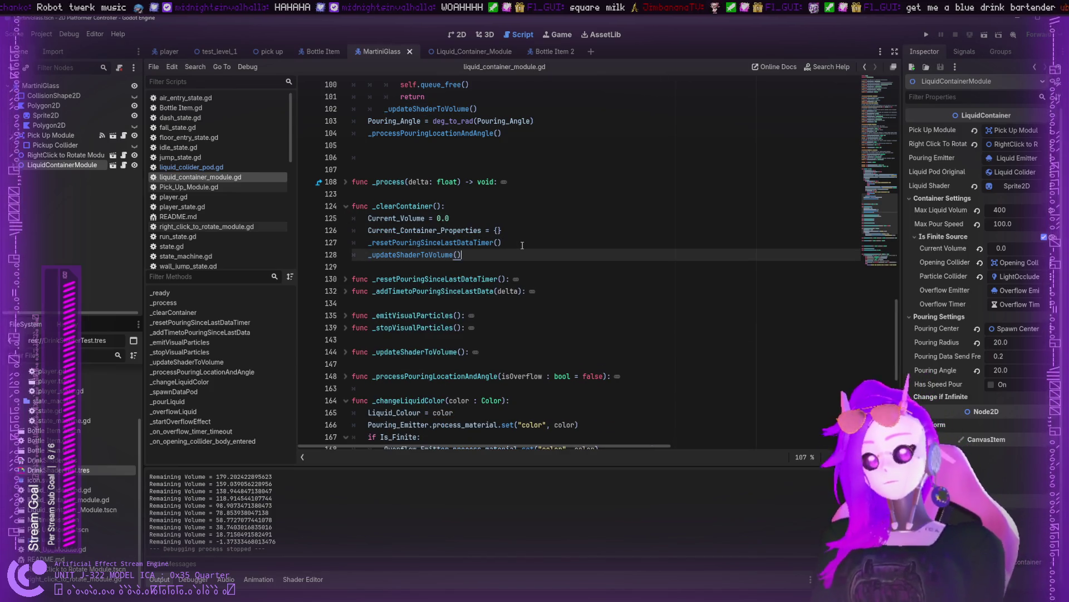
pyautogui.press('F5')
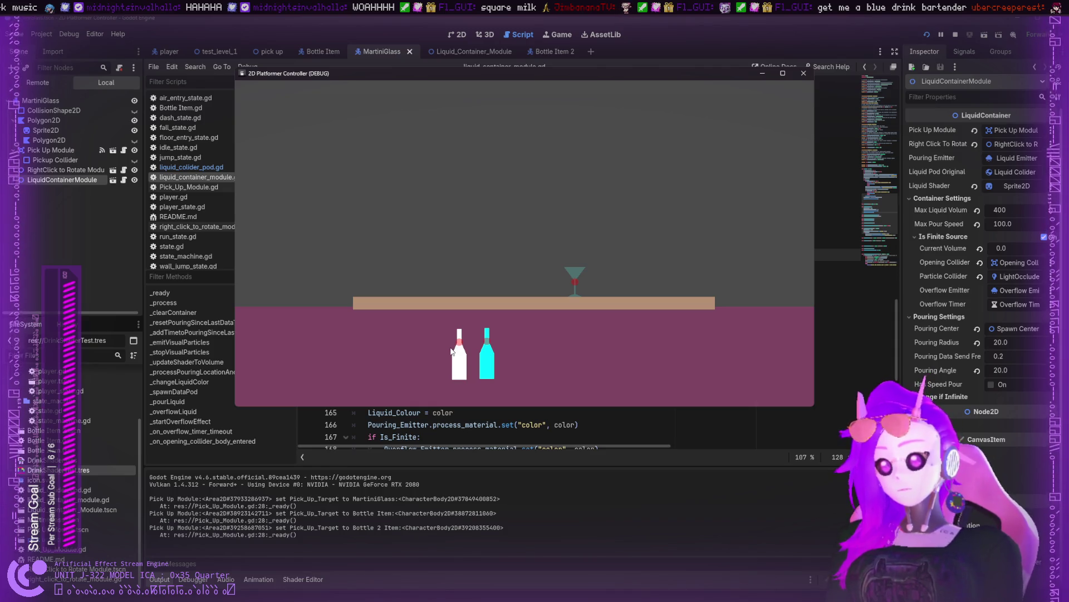
# Step: Pour the white and cyan bottles over the martini glass, then tilt the glass to pour it out
pyautogui.moveTo(456, 349)
pyautogui.mouseDown()
pyautogui.moveTo(612, 249)
pyautogui.moveTo(602, 247)
pyautogui.mouseUp()
pyautogui.moveTo(487, 346)
pyautogui.mouseDown()
pyautogui.moveTo(620, 241)
pyautogui.moveTo(625, 259)
pyautogui.mouseUp()
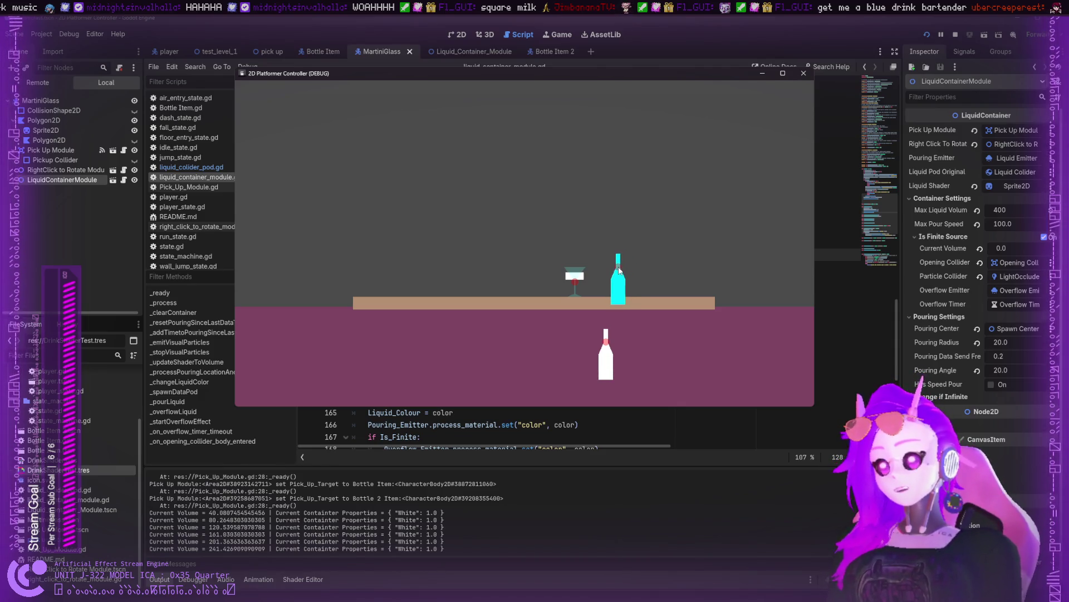
pyautogui.moveTo(617, 271)
pyautogui.mouseDown()
pyautogui.moveTo(612, 283)
pyautogui.moveTo(674, 264)
pyautogui.moveTo(575, 357)
pyautogui.moveTo(645, 345)
pyautogui.moveTo(653, 281)
pyautogui.moveTo(654, 359)
pyautogui.mouseUp()
pyautogui.moveTo(656, 306)
pyautogui.mouseDown()
pyautogui.moveTo(684, 251)
pyautogui.moveTo(705, 230)
pyautogui.moveTo(708, 240)
pyautogui.mouseUp()
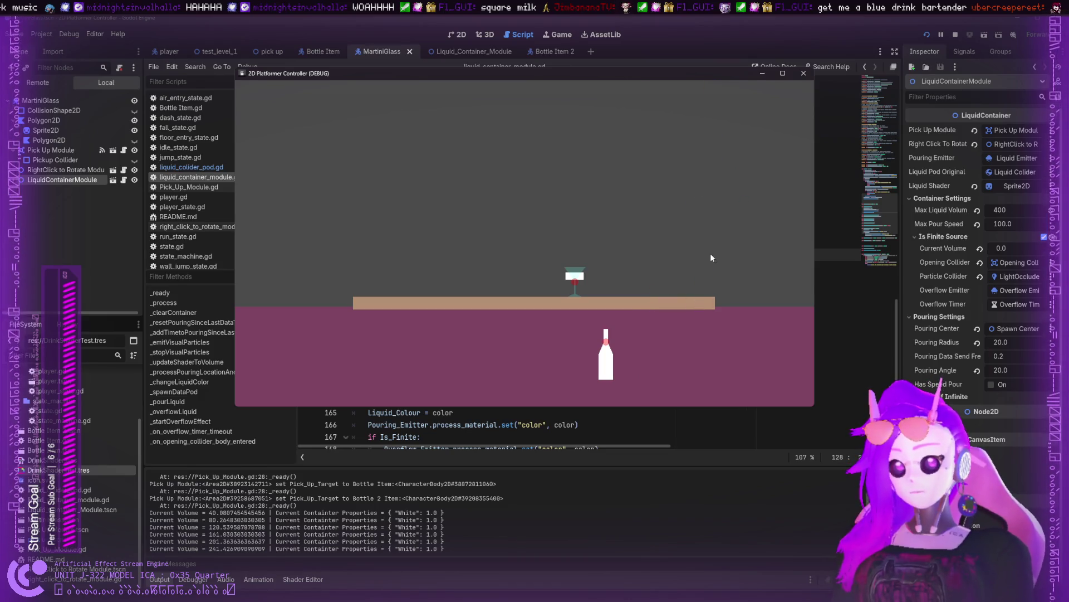
pyautogui.moveTo(722, 370)
pyautogui.mouseDown()
pyautogui.moveTo(691, 356)
pyautogui.moveTo(688, 222)
pyautogui.mouseUp()
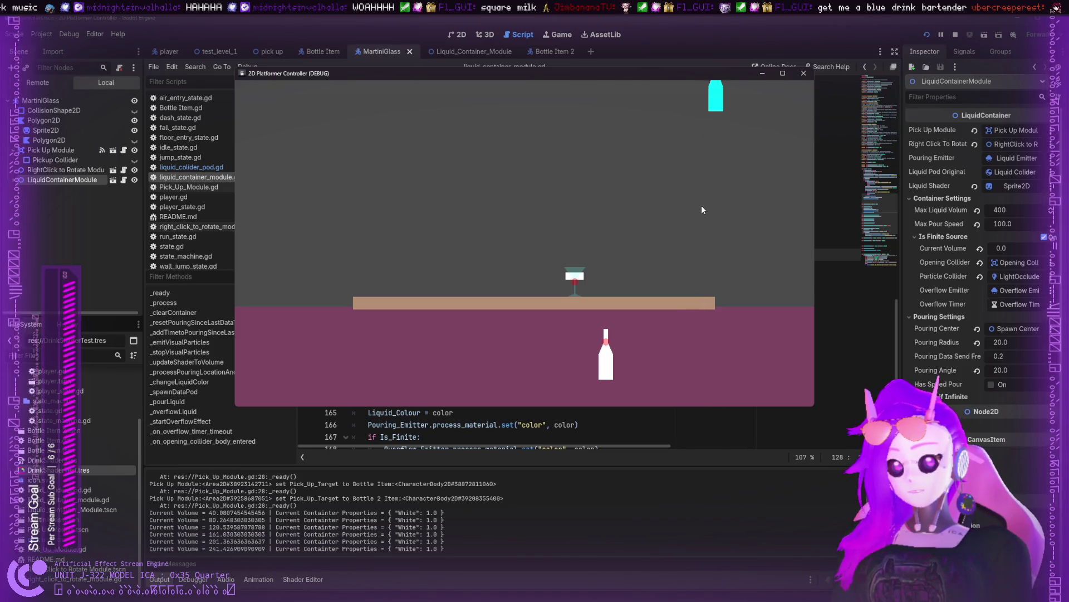
pyautogui.moveTo(725, 371)
pyautogui.mouseDown()
pyautogui.moveTo(660, 335)
pyautogui.moveTo(674, 279)
pyautogui.mouseUp()
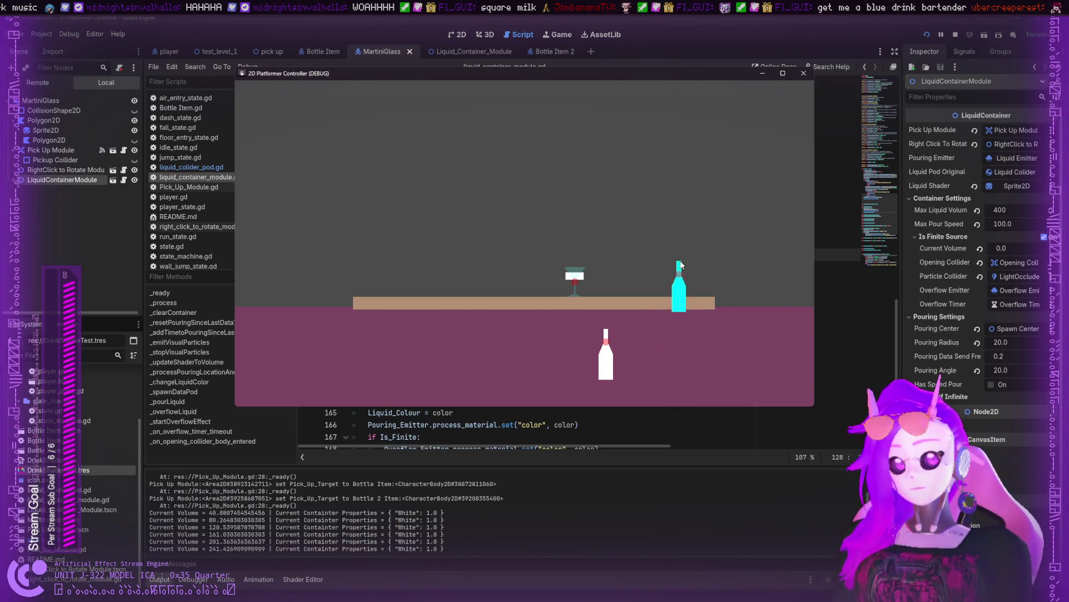
pyautogui.moveTo(657, 321)
pyautogui.mouseDown()
pyautogui.moveTo(662, 334)
pyautogui.moveTo(652, 281)
pyautogui.moveTo(616, 236)
pyautogui.moveTo(591, 239)
pyautogui.moveTo(603, 241)
pyautogui.moveTo(632, 300)
pyautogui.mouseUp()
pyautogui.moveTo(560, 234); pyautogui.dragTo(500, 235)
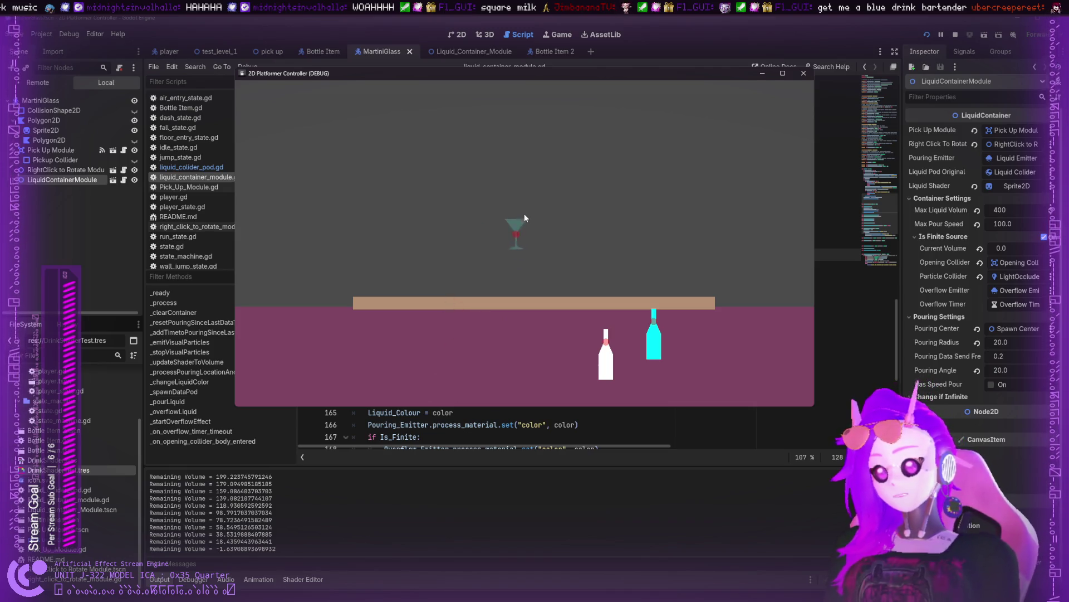
# Step: Refill the glass from the cyan and white bottles and empty it onto the counter
pyautogui.moveTo(653, 326)
pyautogui.mouseDown()
pyautogui.moveTo(563, 241)
pyautogui.moveTo(543, 241)
pyautogui.moveTo(648, 306)
pyautogui.mouseUp()
pyautogui.moveTo(521, 281); pyautogui.dragTo(515, 240)
pyautogui.moveTo(620, 346)
pyautogui.mouseDown()
pyautogui.moveTo(559, 239)
pyautogui.moveTo(532, 241)
pyautogui.moveTo(523, 248)
pyautogui.moveTo(535, 255)
pyautogui.moveTo(516, 260)
pyautogui.moveTo(503, 235)
pyautogui.mouseUp()
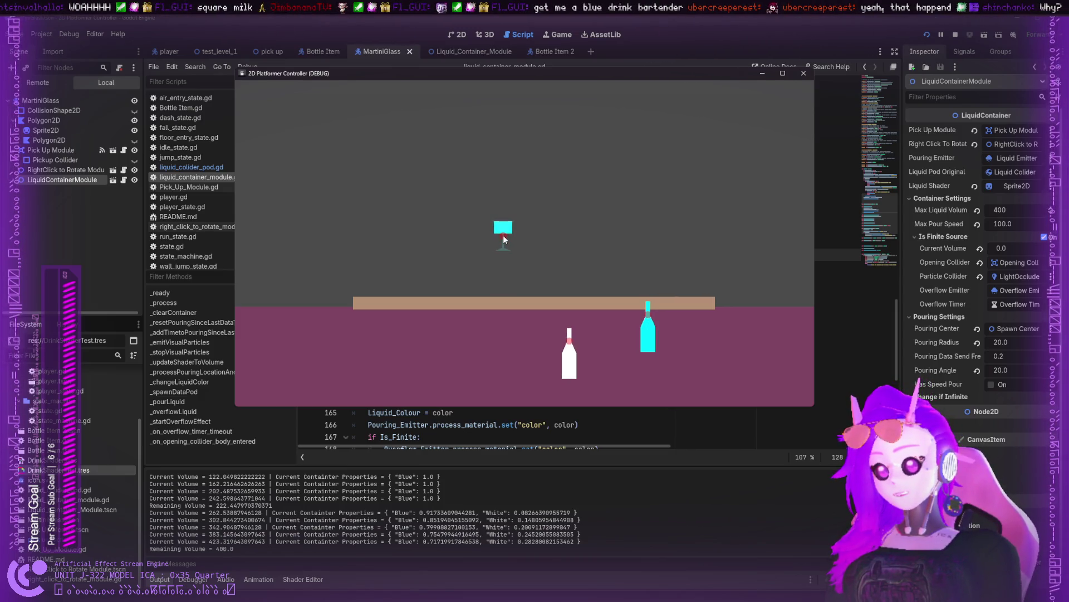
pyautogui.moveTo(503, 236); pyautogui.dragTo(506, 246)
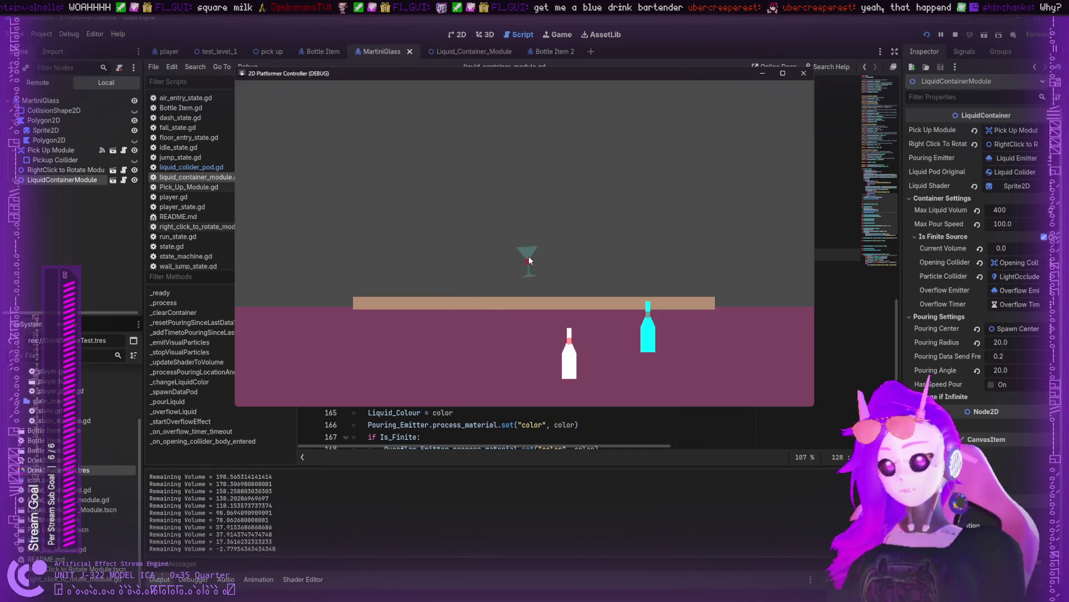
# Step: Fill the glass again from the white bottle, pour it empty, and stop the game
pyautogui.moveTo(574, 327)
pyautogui.mouseDown()
pyautogui.moveTo(554, 245)
pyautogui.moveTo(552, 255)
pyautogui.mouseUp()
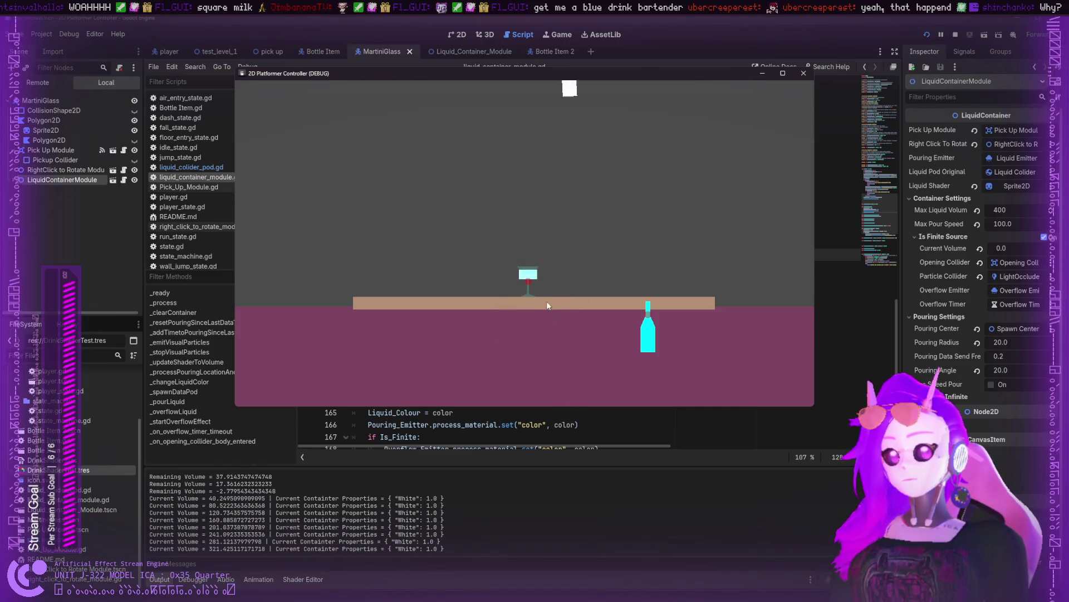
pyautogui.moveTo(529, 275)
pyautogui.mouseDown()
pyautogui.moveTo(460, 251)
pyautogui.moveTo(406, 253)
pyautogui.moveTo(469, 247)
pyautogui.mouseUp()
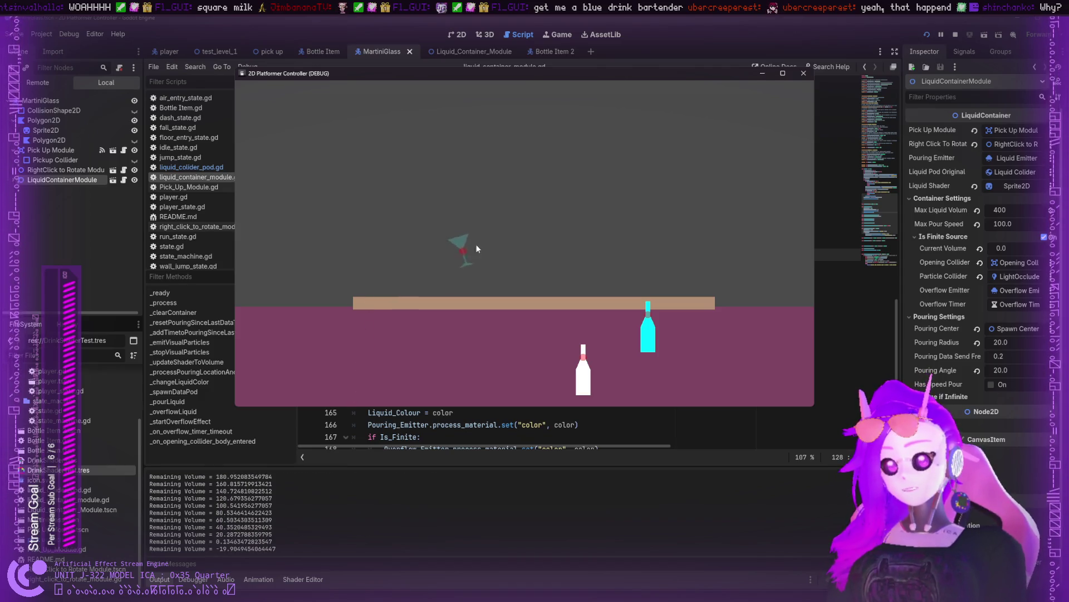
pyautogui.moveTo(593, 354)
pyautogui.mouseDown()
pyautogui.moveTo(508, 225)
pyautogui.moveTo(479, 256)
pyautogui.mouseUp()
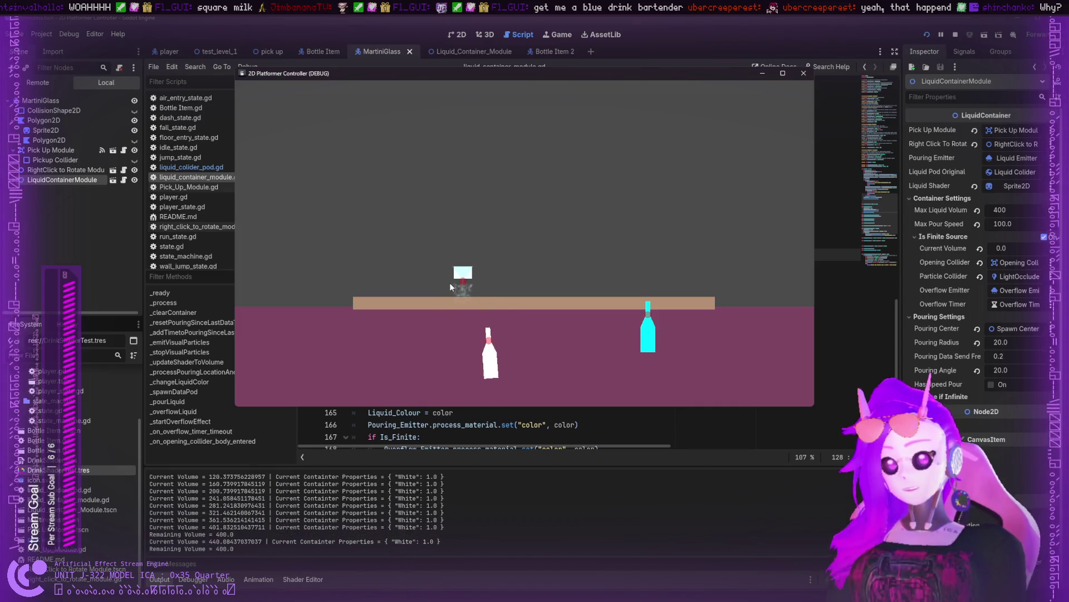
pyautogui.rightClick(450, 252)
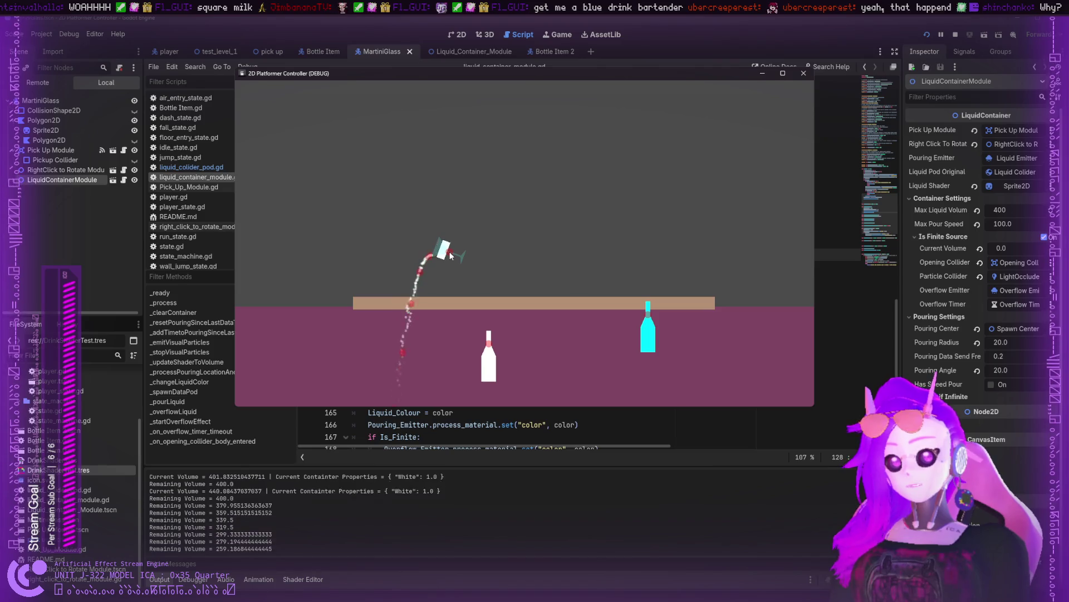
pyautogui.moveTo(451, 255); pyautogui.dragTo(451, 256)
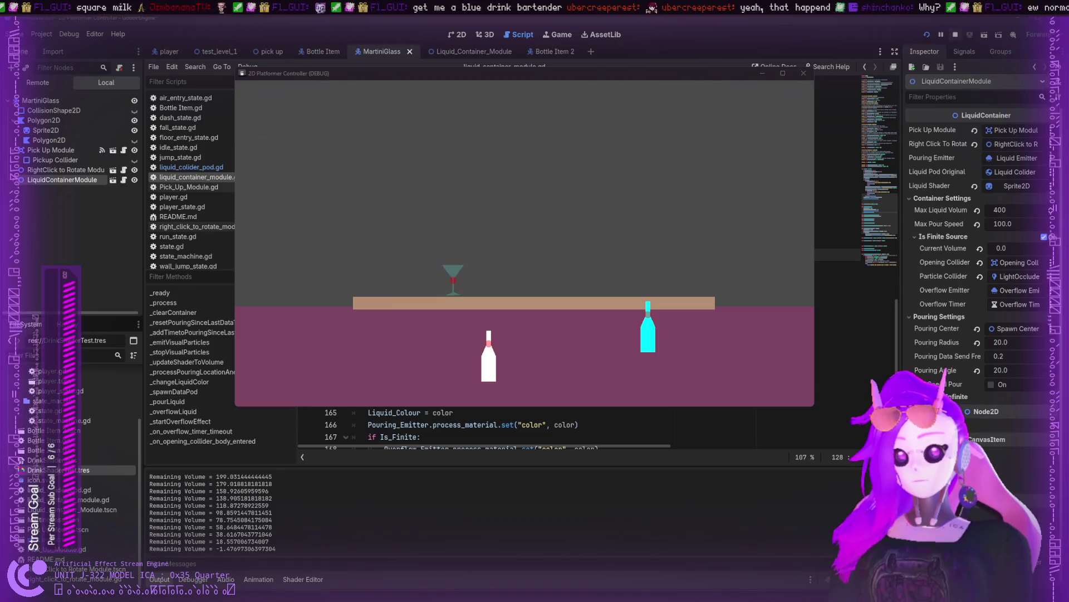
pyautogui.click(804, 73)
pyautogui.scroll(1, 473, 266)
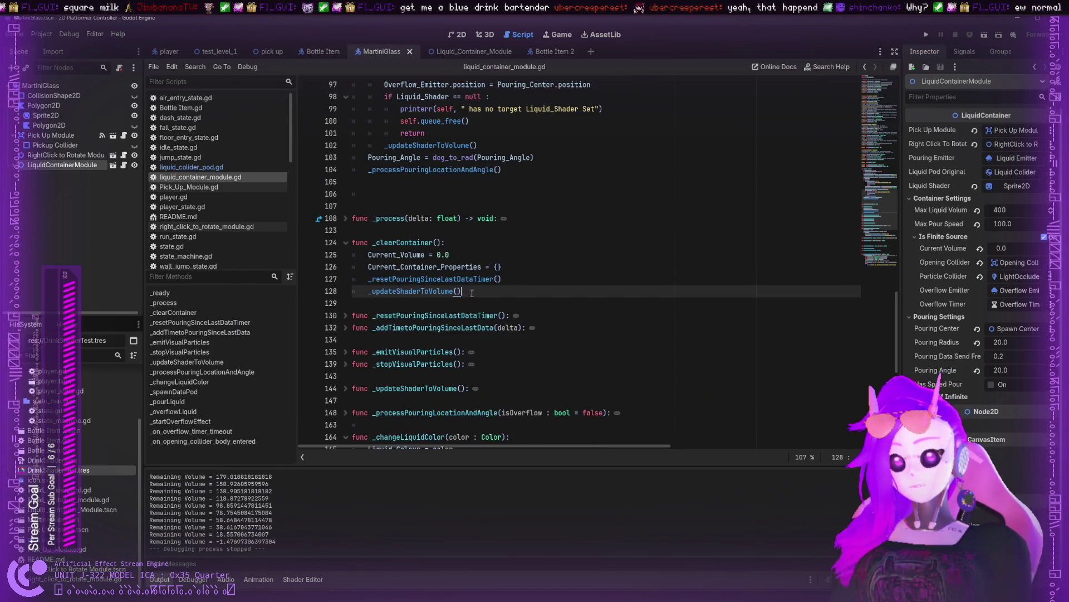
pyautogui.press('Down')
pyautogui.scroll(-2, 440, 295)
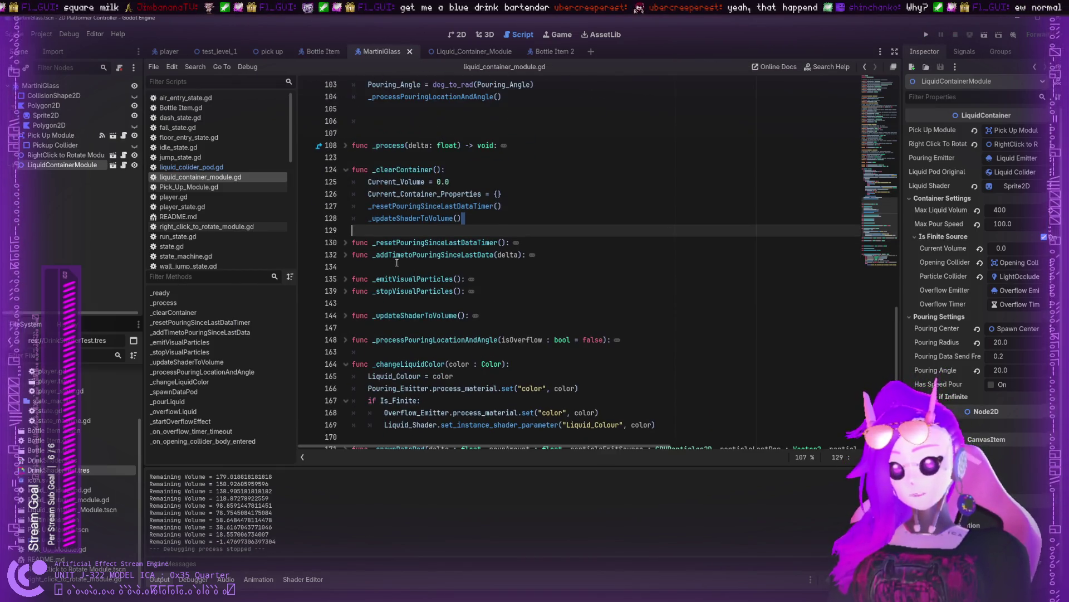
pyautogui.scroll(-3, 397, 340)
pyautogui.scroll(-1, 457, 294)
pyautogui.scroll(1, 386, 323)
pyautogui.scroll(5, 386, 324)
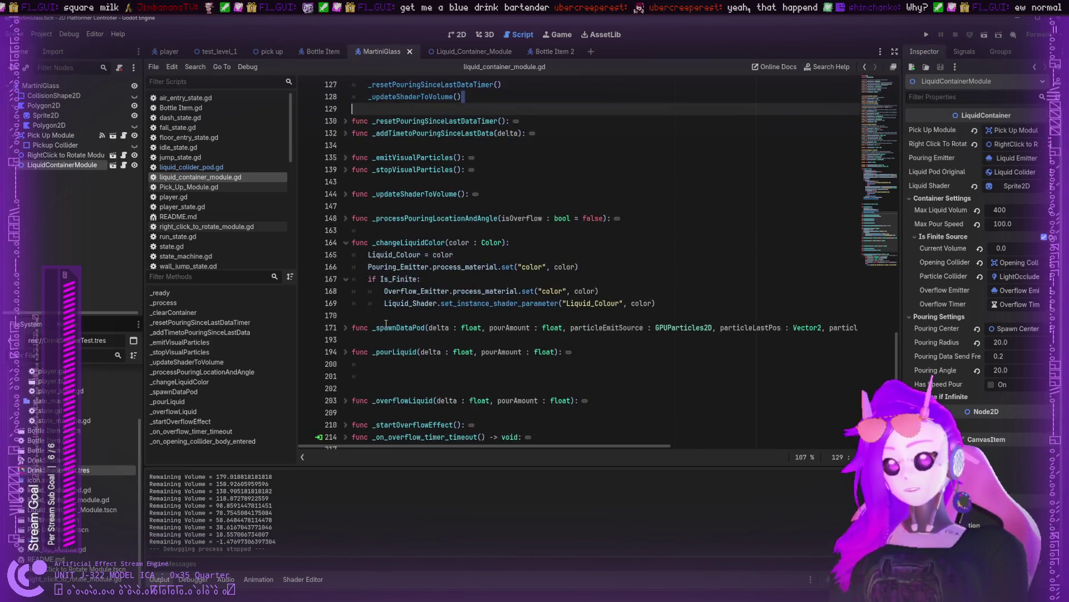
pyautogui.doubleClick(382, 275)
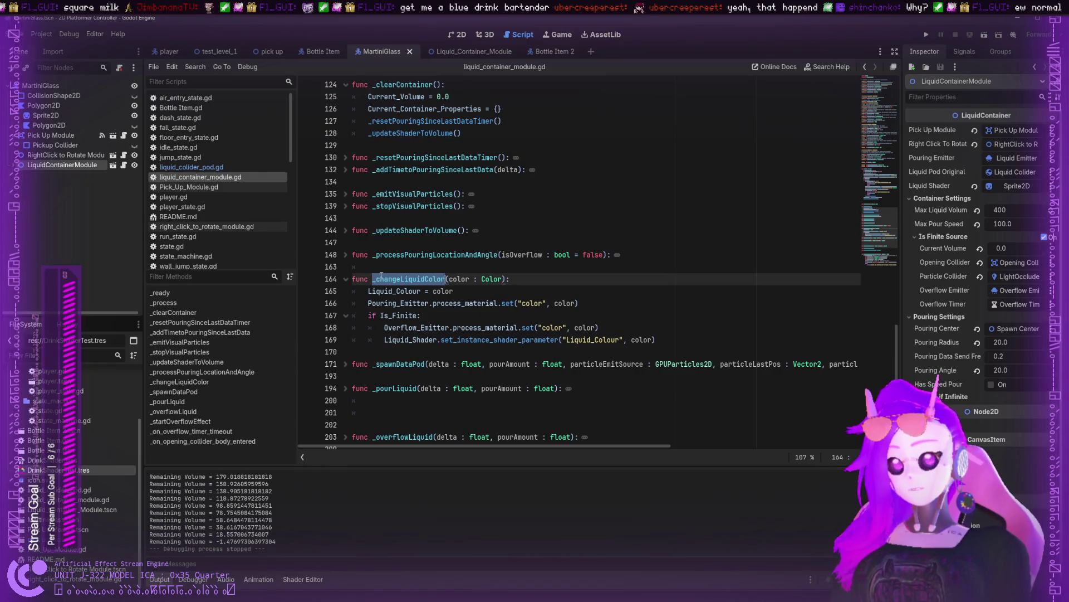
pyautogui.scroll(1, 382, 289)
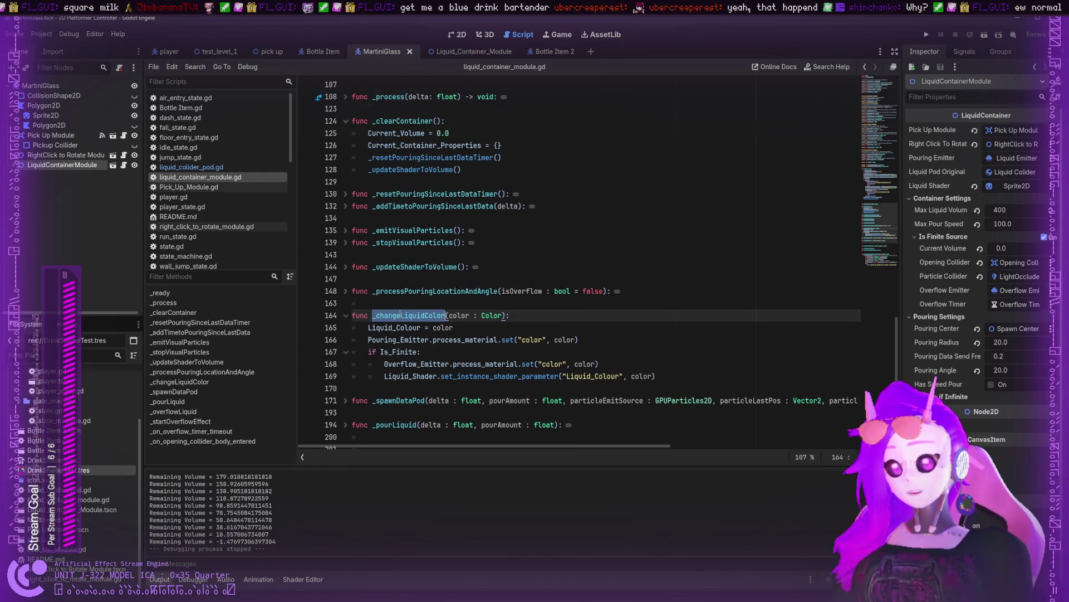
pyautogui.doubleClick(426, 316)
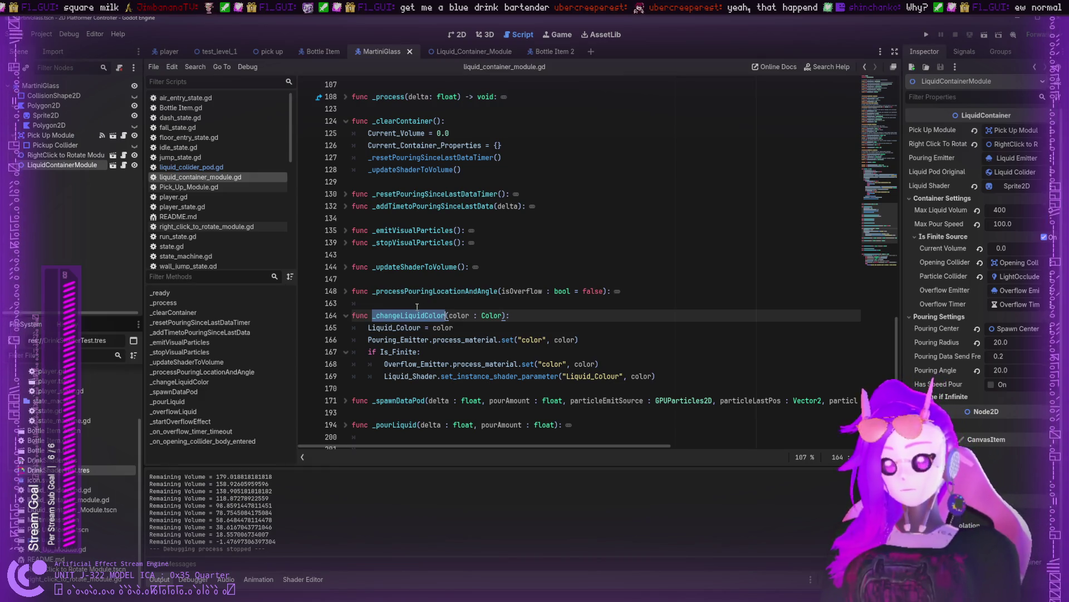
pyautogui.scroll(-2, 426, 303)
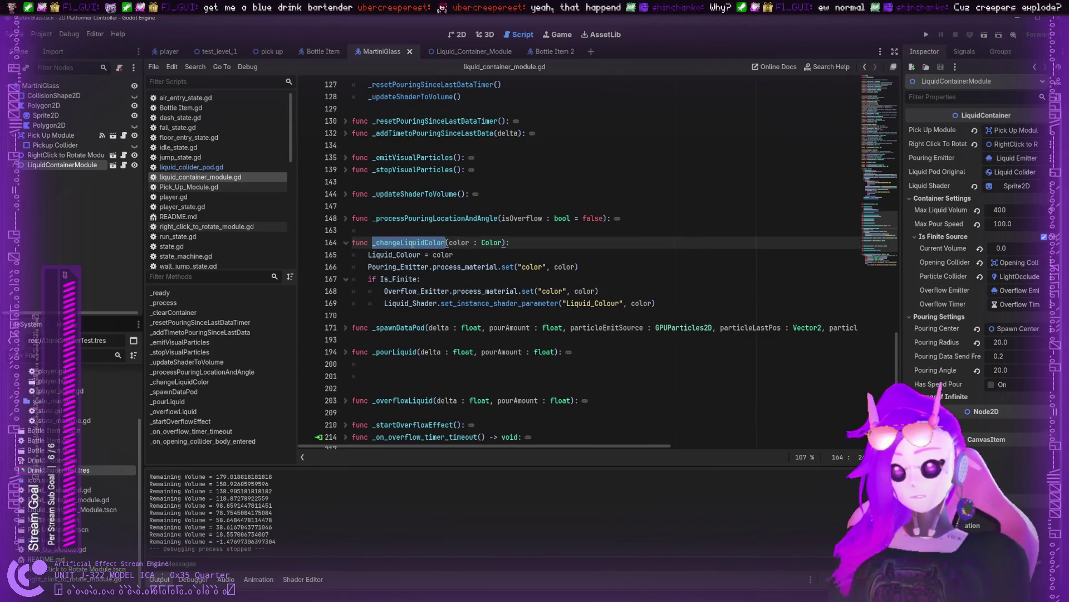
pyautogui.scroll(-4, 427, 261)
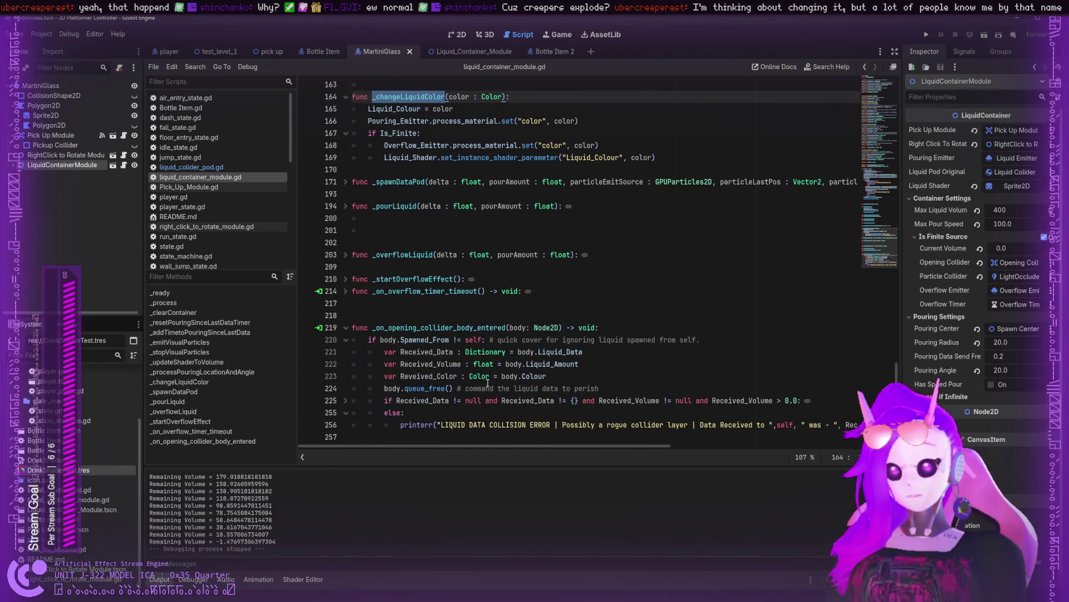
pyautogui.click(346, 400)
pyautogui.scroll(-9, 437, 306)
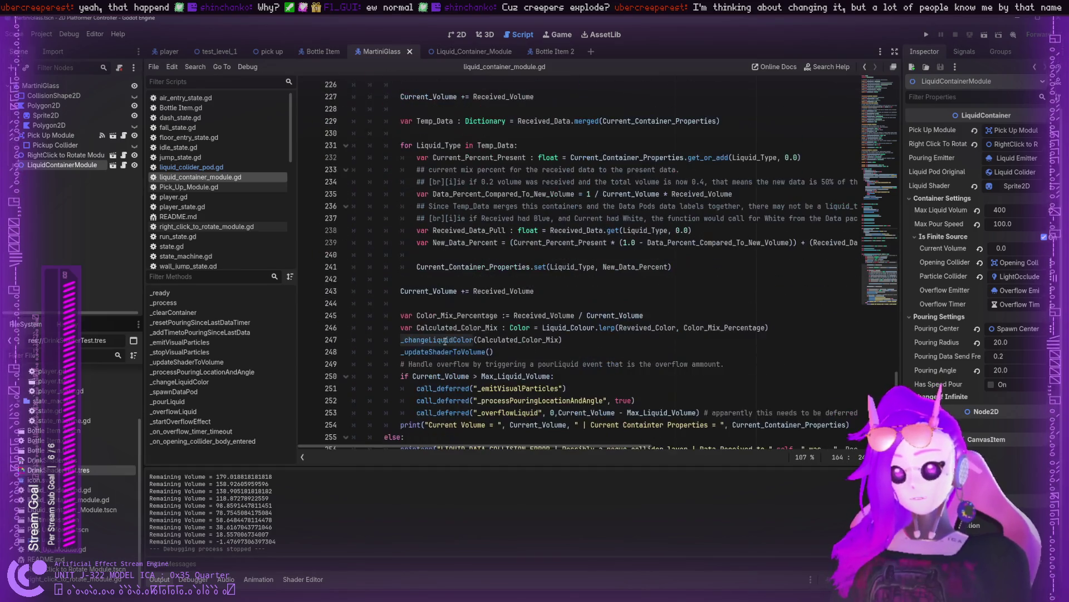
pyautogui.scroll(-1, 440, 295)
pyautogui.click(504, 328)
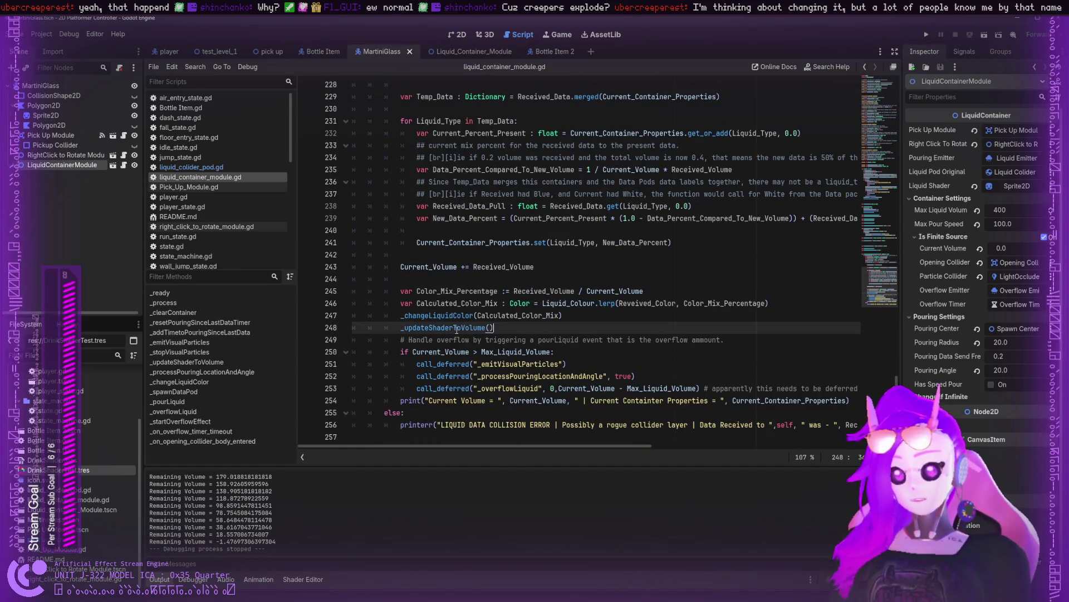
pyautogui.click(568, 316)
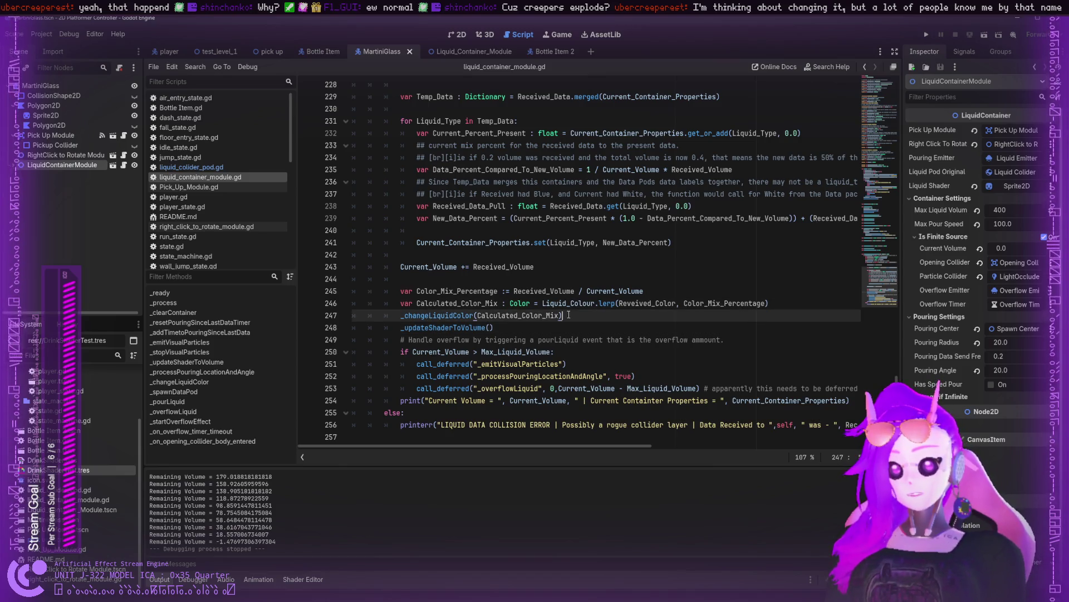
pyautogui.click(403, 301)
pyautogui.click(402, 289)
pyautogui.click(663, 315)
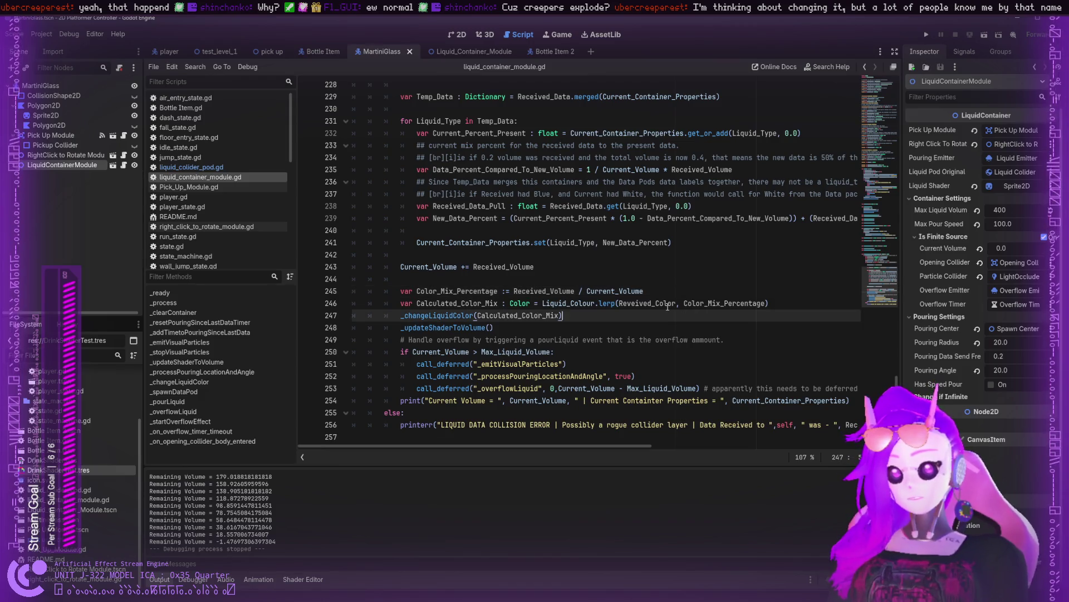
pyautogui.click(782, 301)
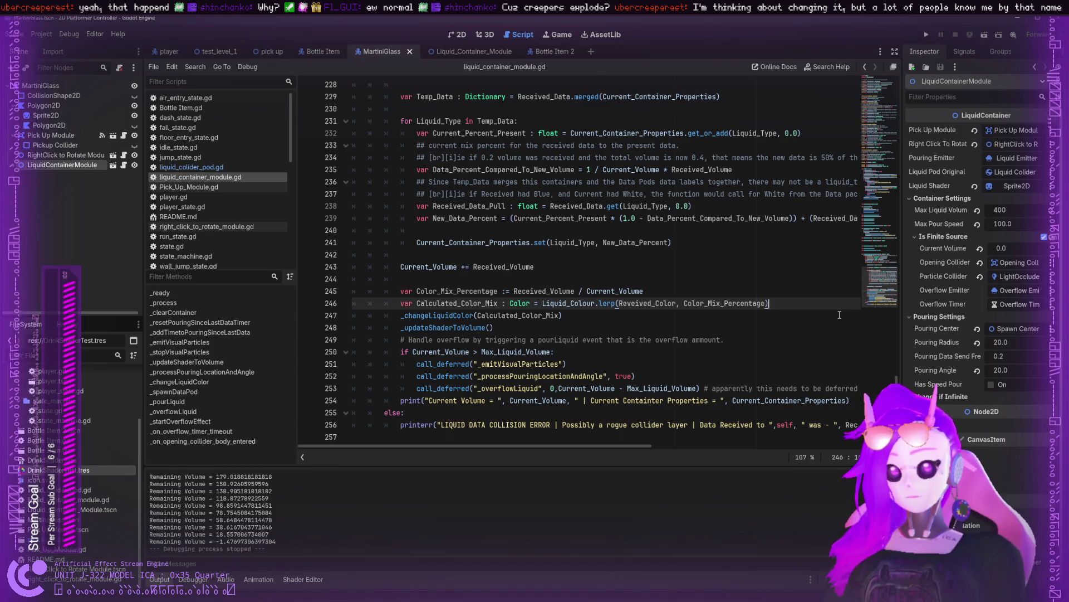
pyautogui.click(571, 277)
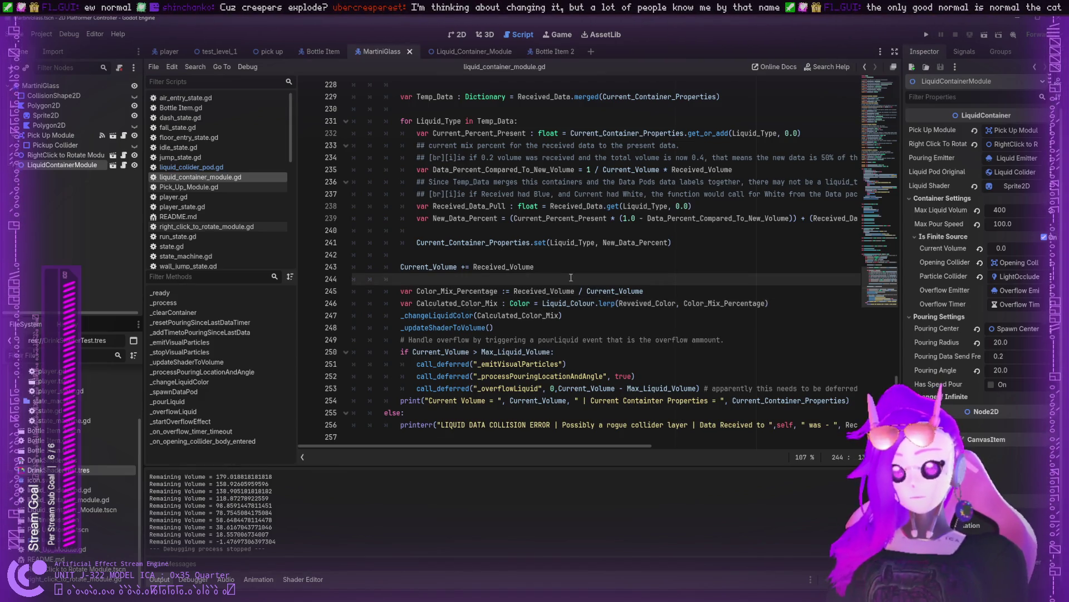
pyautogui.press('Return')
# Step: Begin a new if statement on line 245, below the Current_Volume update line
pyautogui.write('if')
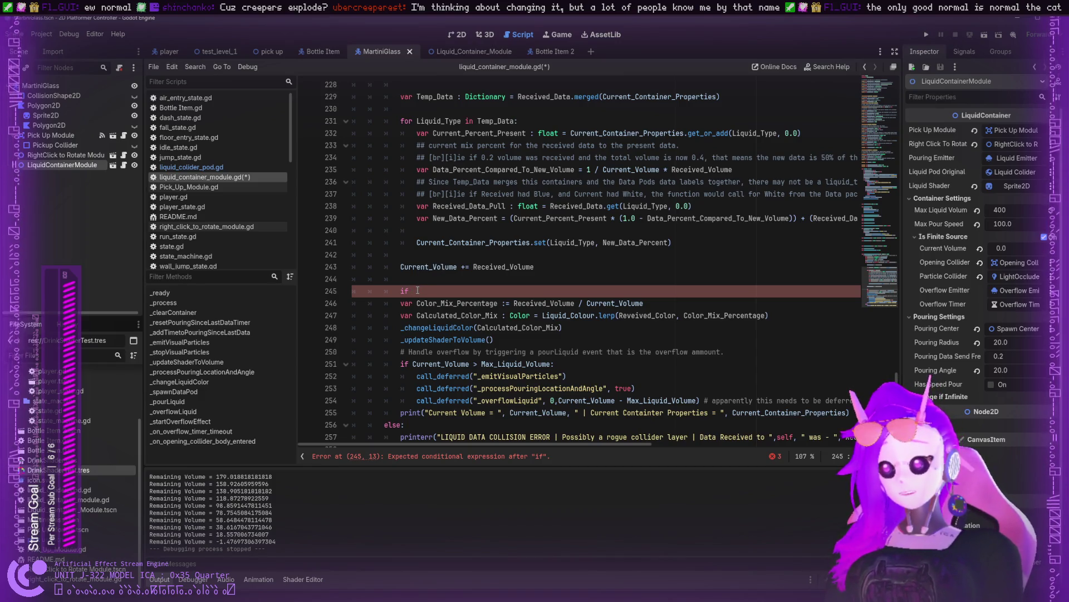
pyautogui.moveTo(414, 290); pyautogui.dragTo(399, 291)
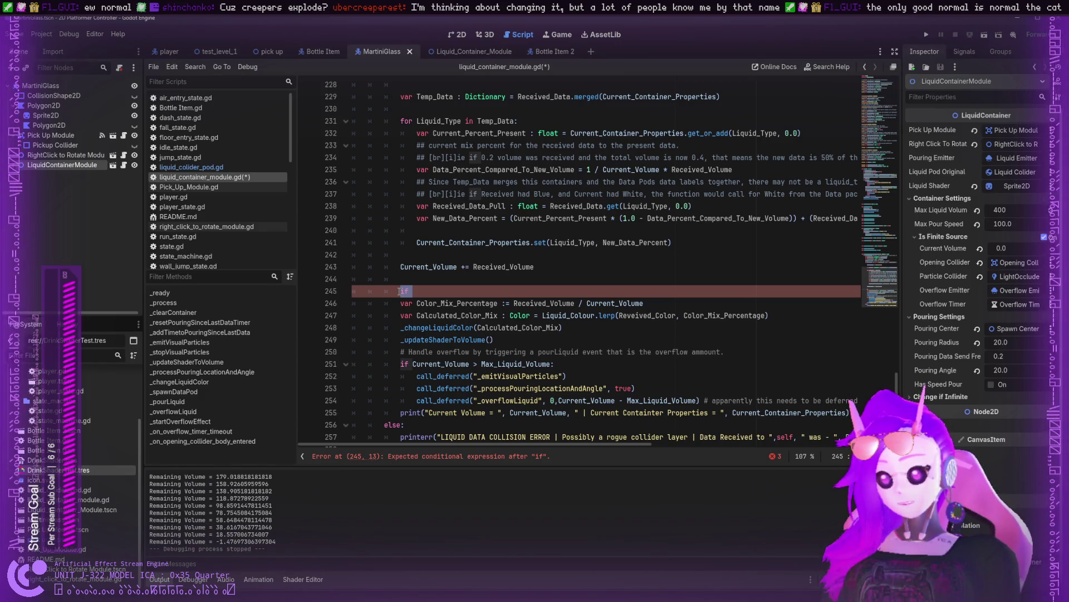
pyautogui.click(434, 287)
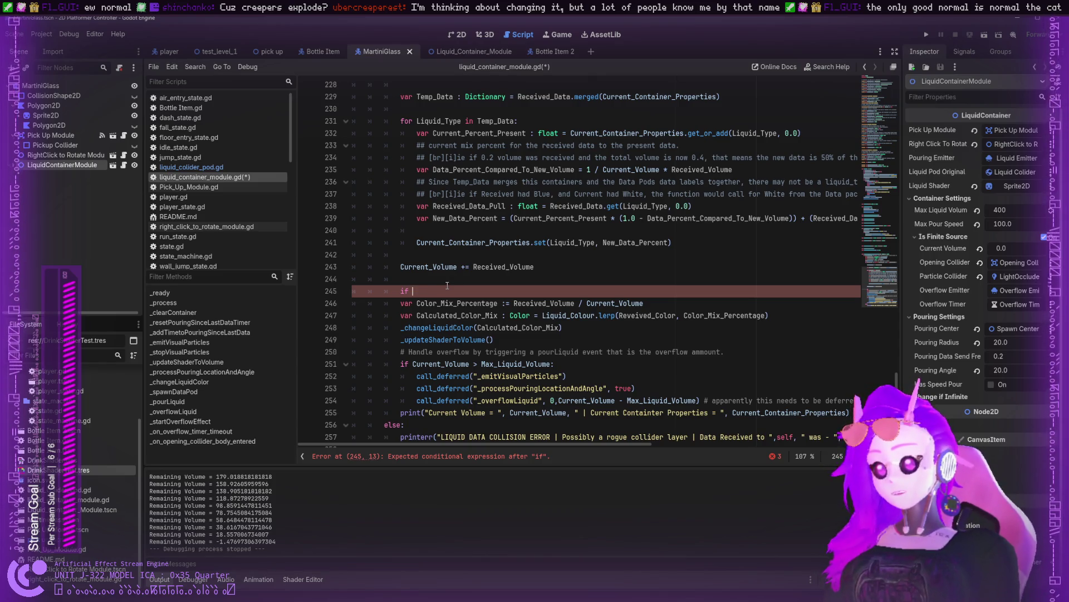
pyautogui.hotkey('shift', 'Up')
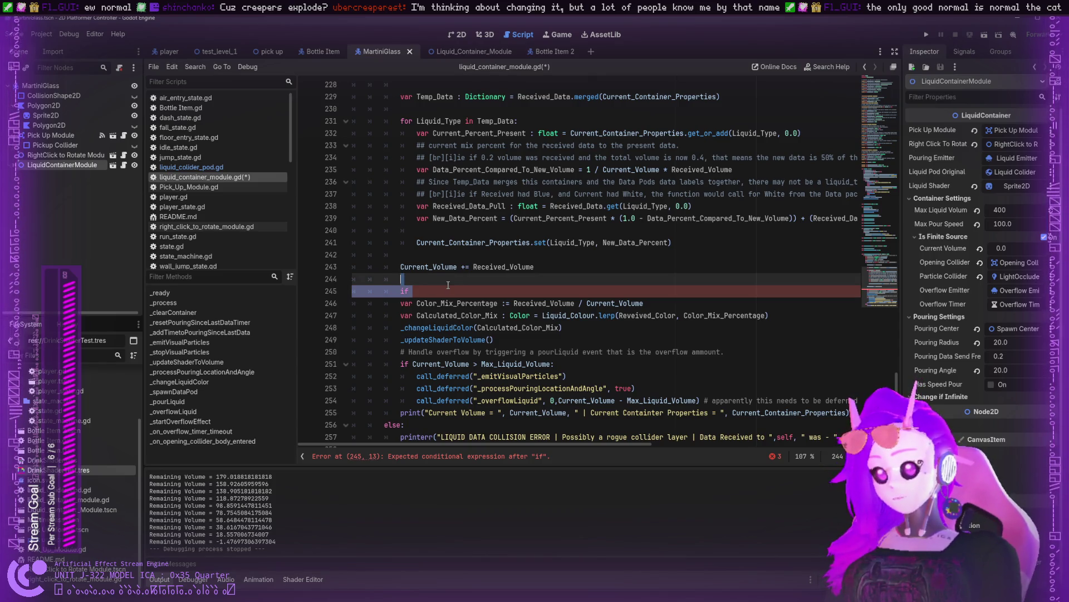
pyautogui.click(444, 290)
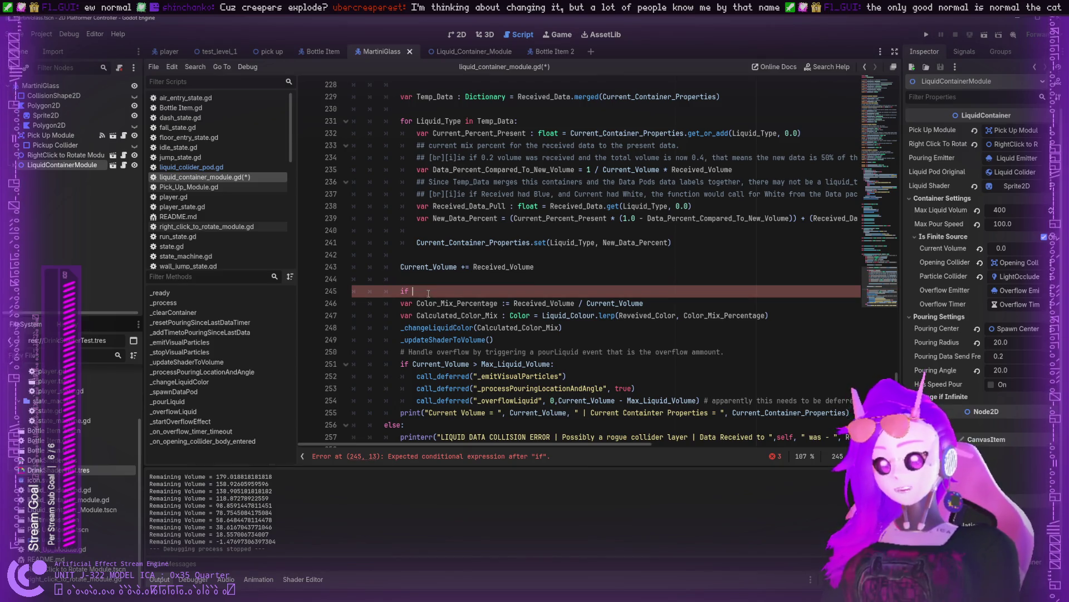
pyautogui.click(425, 279)
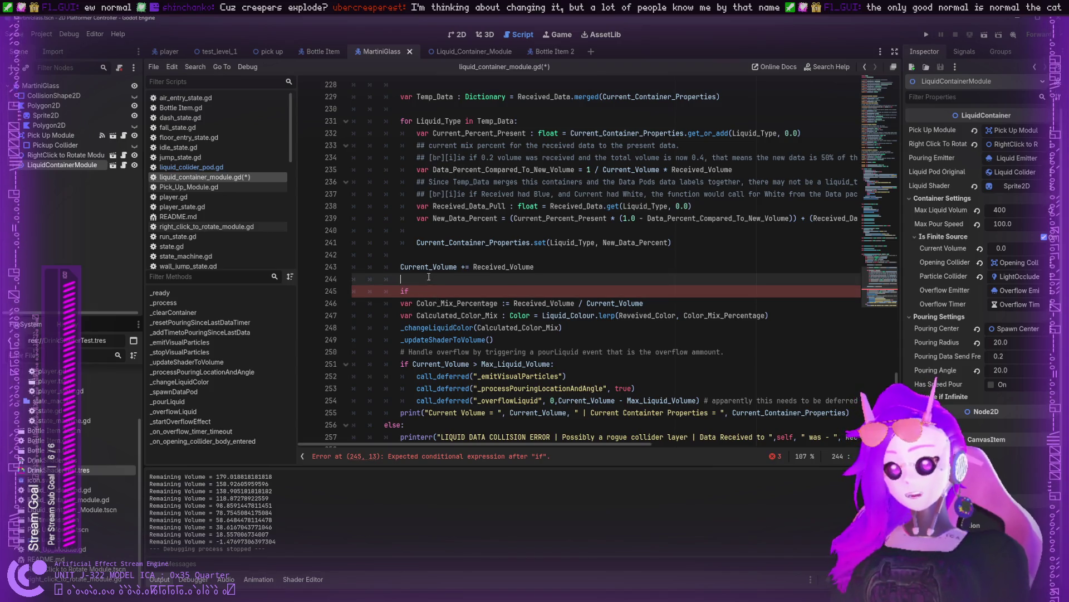
pyautogui.click(422, 268)
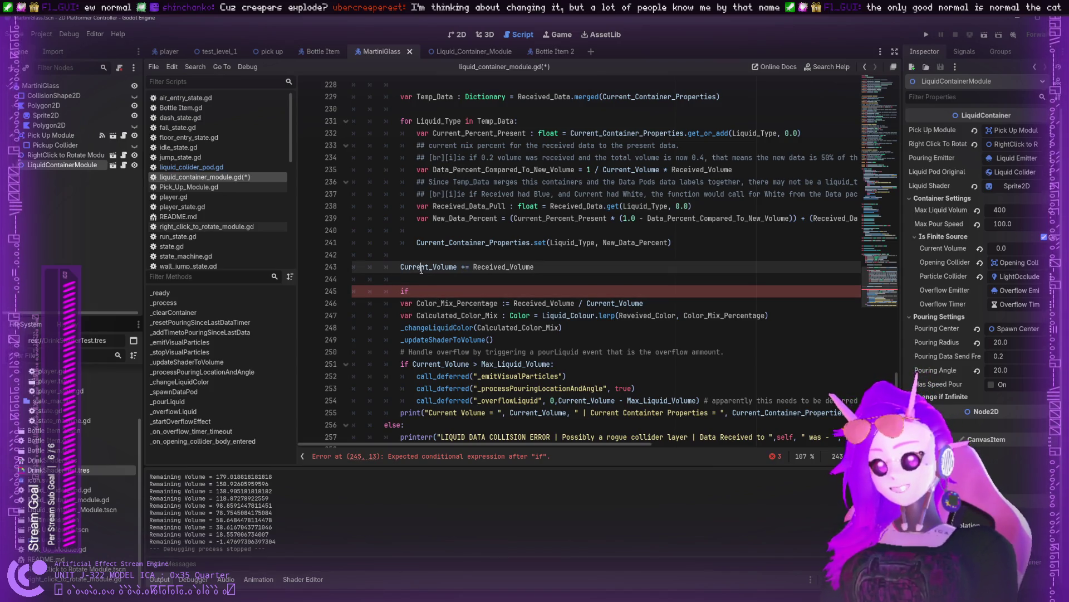
pyautogui.click(418, 280)
pyautogui.click(423, 295)
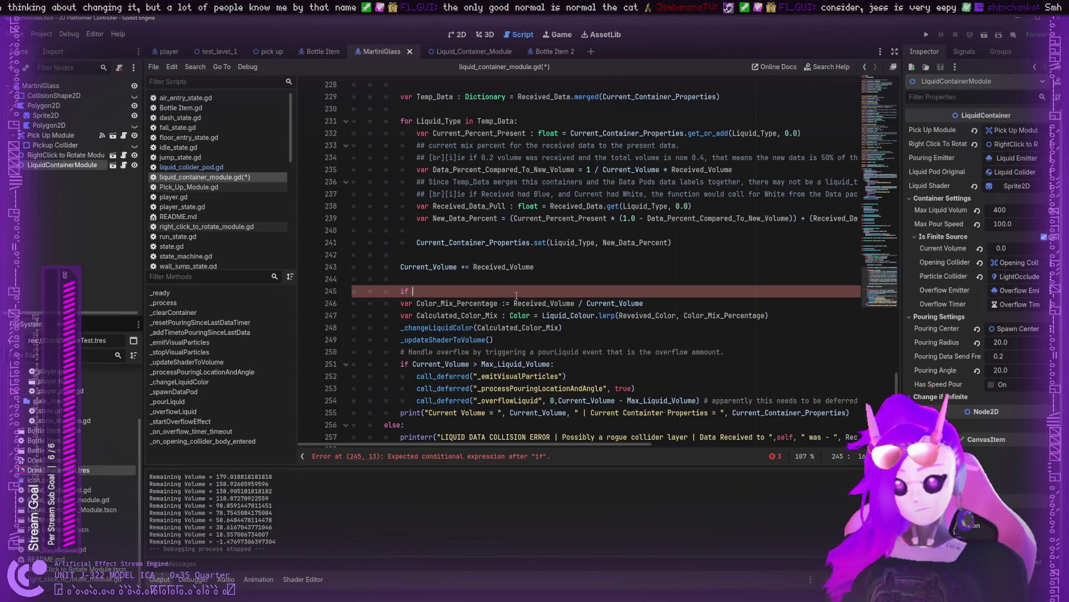
# Step: Complete the condition as Current_Volume <= Received_Volume: and open an indented body line
pyautogui.write('Current_Volume = ')
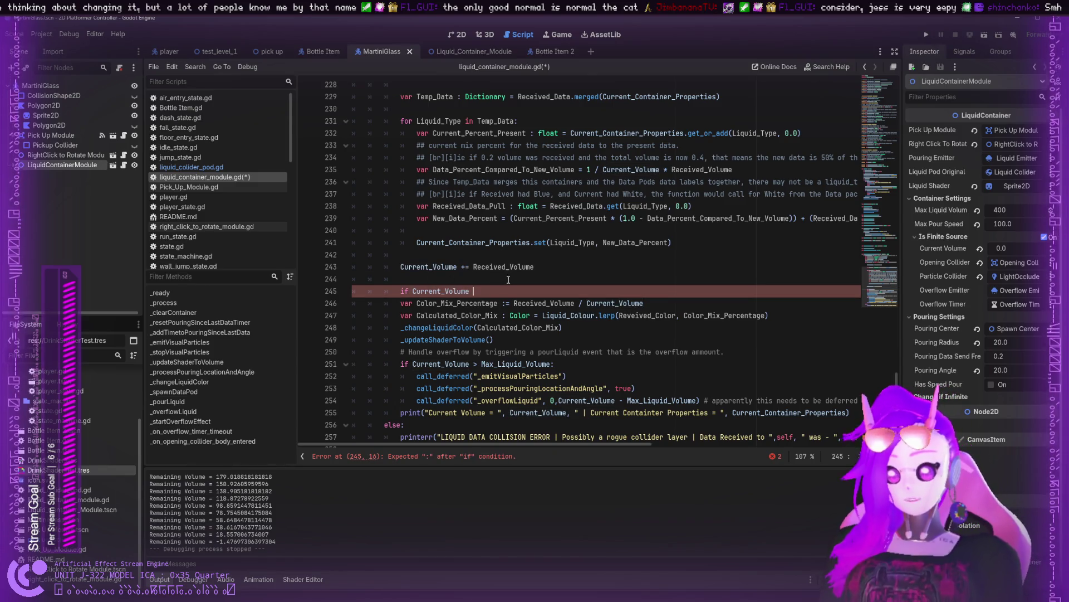
pyautogui.write('Received_Volume')
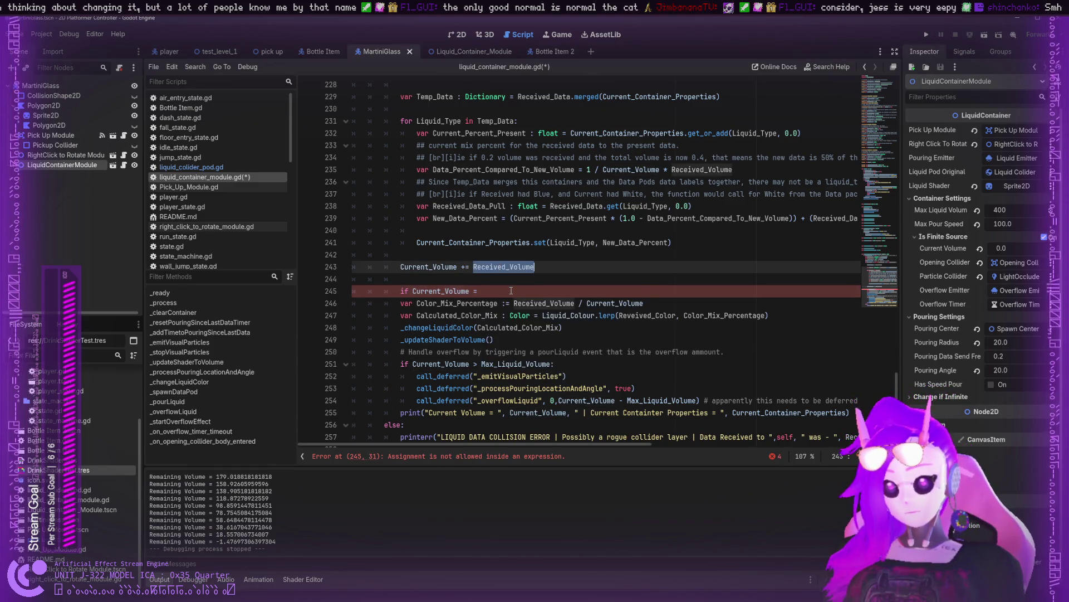
pyautogui.hotkey('ctrl', 'shift', 'Left')
pyautogui.hotkey('ctrl', 'shift', 'Left')
pyautogui.hotkey('ctrl', 'shift', 'Left')
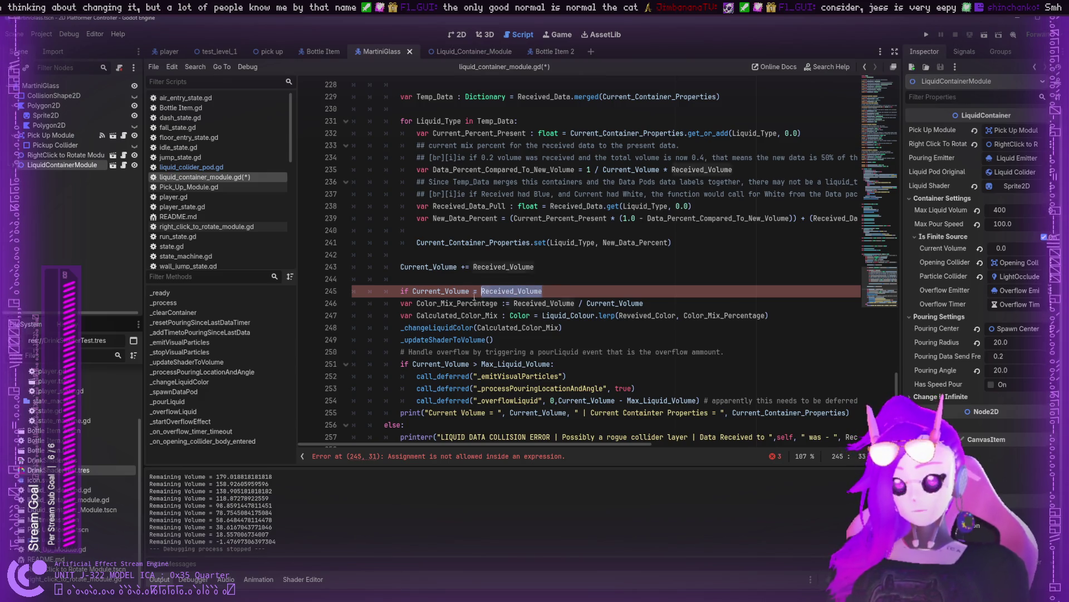
pyautogui.hotkey('shift', 'Up')
pyautogui.press('Right')
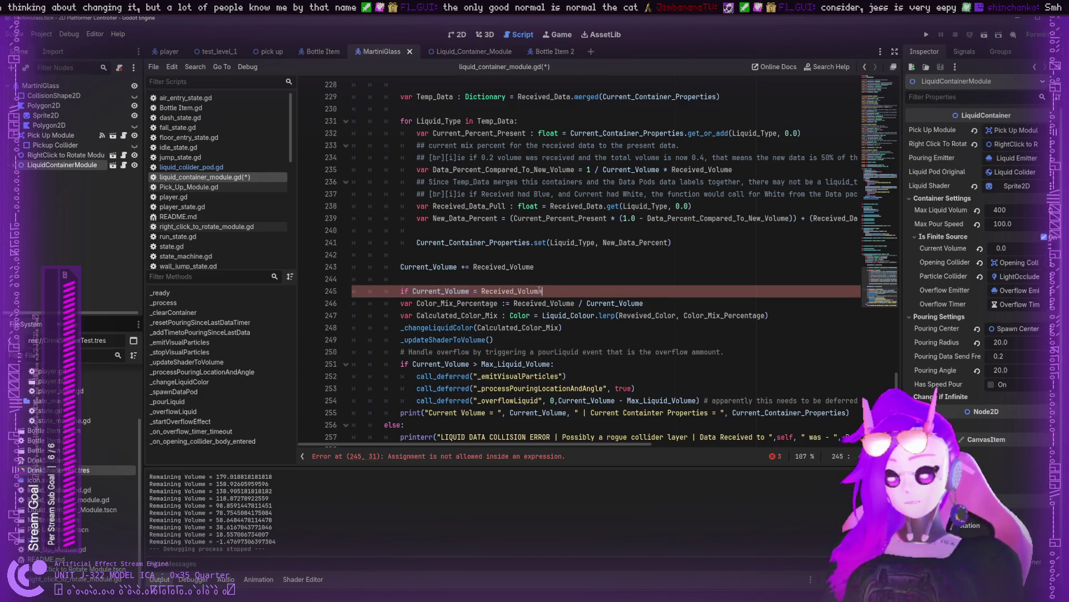
pyautogui.write(':')
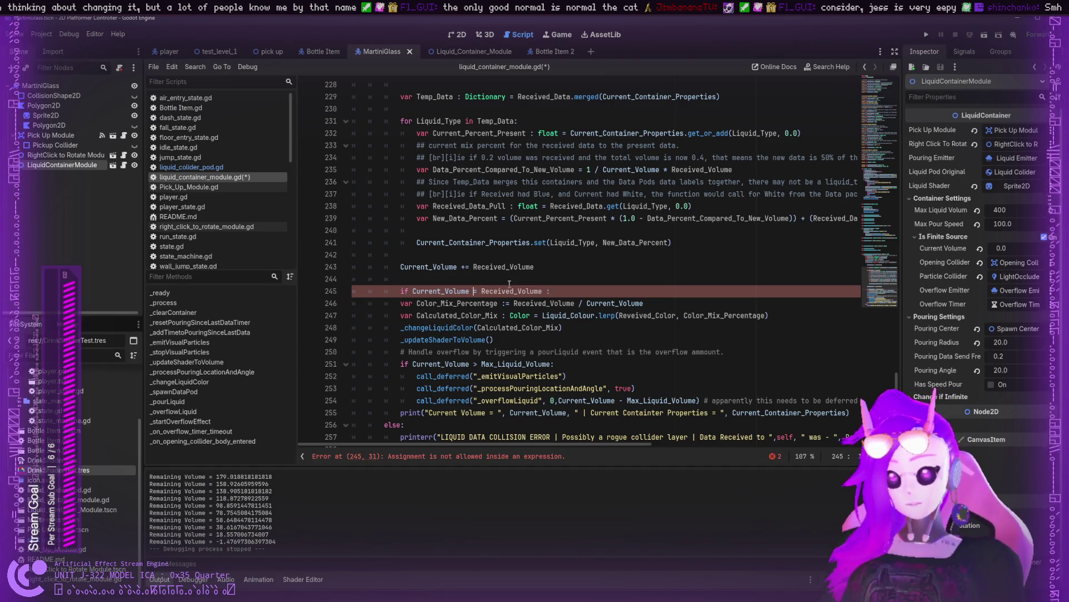
pyautogui.write('<')
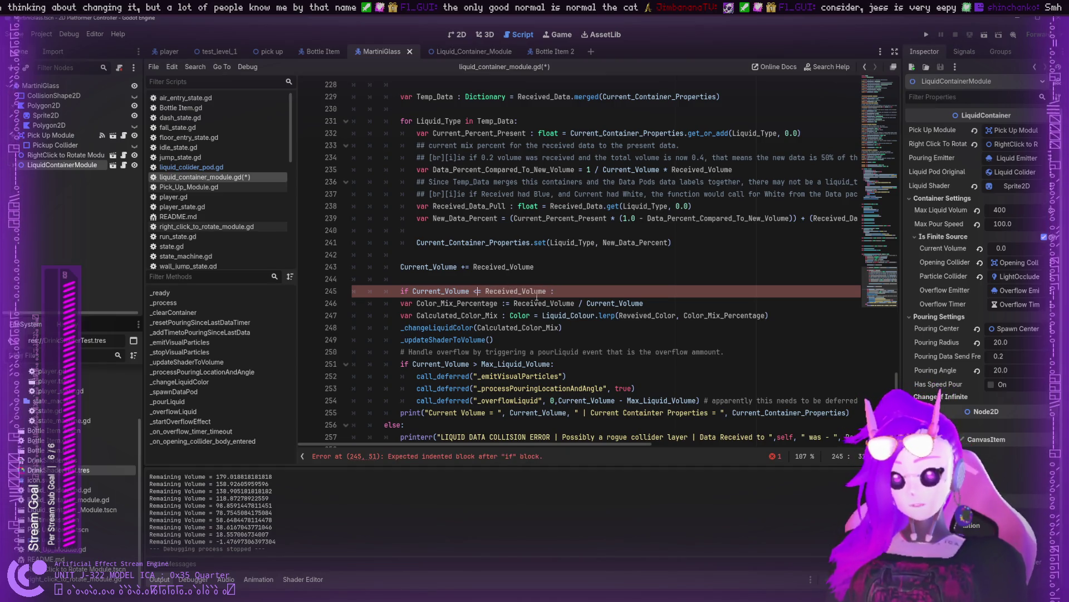
pyautogui.press('BackSpace')
pyautogui.press('Return')
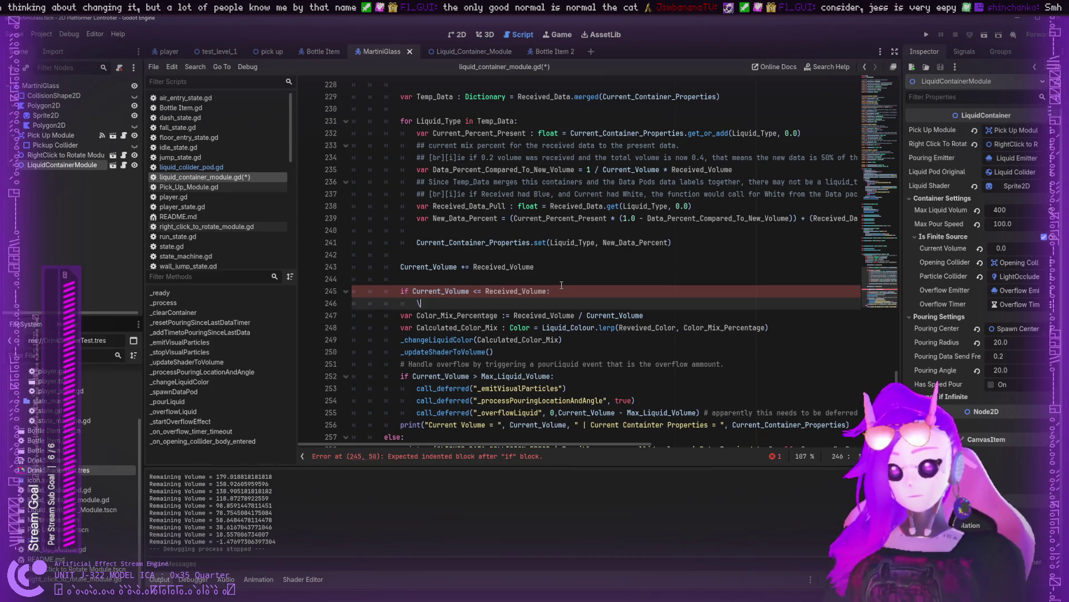
# Step: Add pass under the condition and copy the Color_Mix_Percentage declaration above the if
pyautogui.write('pass')
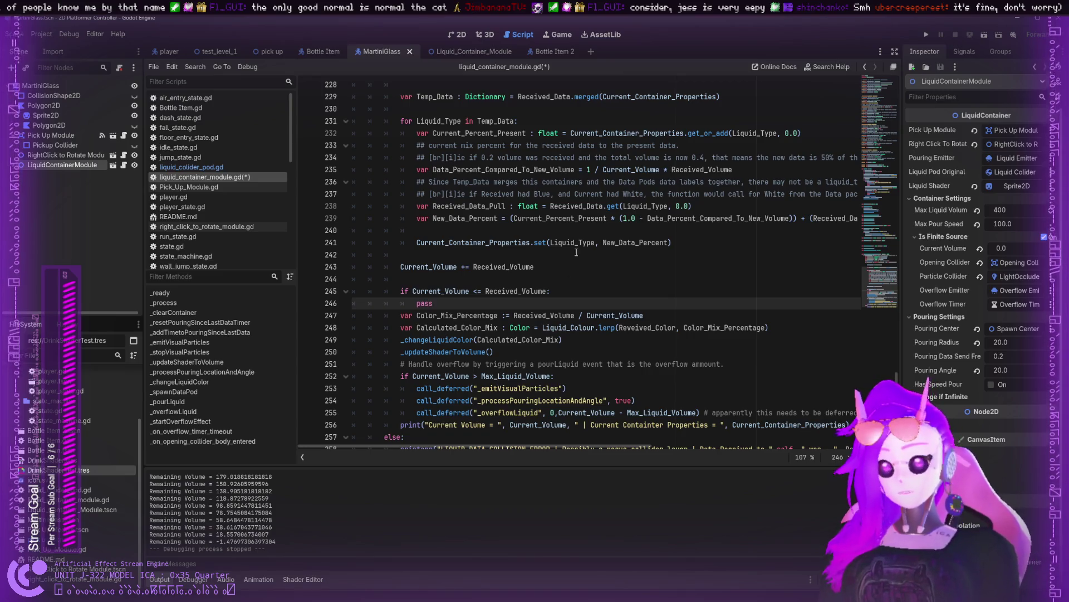
pyautogui.click(409, 309)
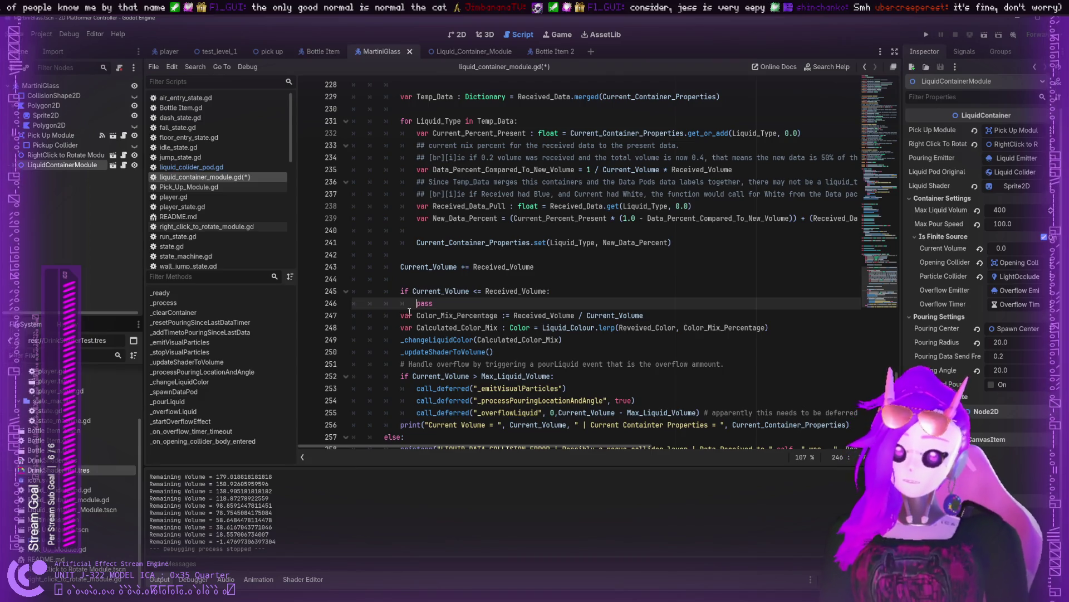
pyautogui.moveTo(401, 315); pyautogui.dragTo(505, 316)
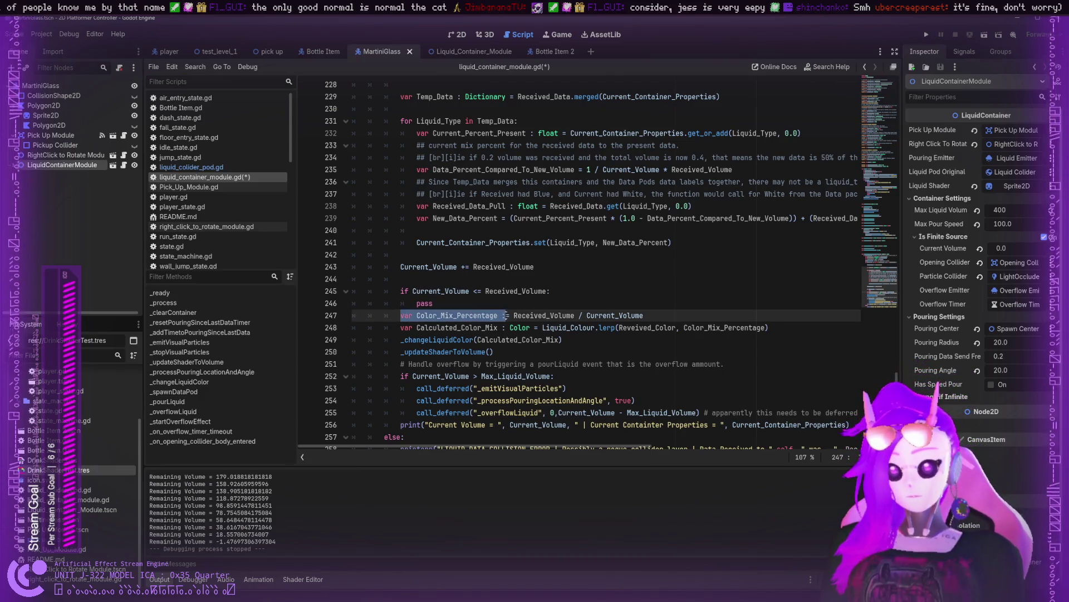
pyautogui.hotkey('ctrl', 'c')
pyautogui.click(446, 282)
pyautogui.press('Return')
pyautogui.press('Return')
pyautogui.press('Up')
pyautogui.hotkey('ctrl', 'v')
# Step: Copy the Calculated_Color_Mix declaration above the if and type Color_Mix_Percentage as float
pyautogui.moveTo(400, 358)
pyautogui.mouseDown()
pyautogui.moveTo(502, 341)
pyautogui.moveTo(505, 354)
pyautogui.mouseUp()
pyautogui.hotkey('ctrl', 'c')
pyautogui.click(537, 303)
pyautogui.hotkey('ctrl', 'v')
pyautogui.click(542, 279)
pyautogui.click(535, 292)
pyautogui.write('fl')
pyautogui.press('Return')
# Step: Give the Calculated_Color_Mix declaration the Color type
pyautogui.press('Down')
pyautogui.write('loa')
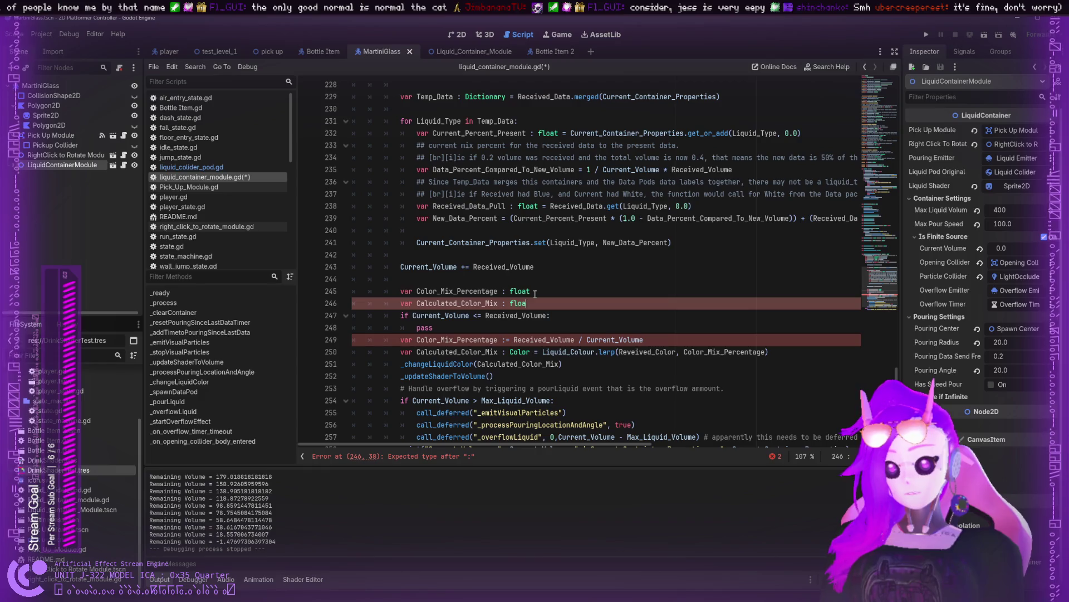
pyautogui.press('BackSpace')
pyautogui.press('BackSpace')
pyautogui.press('BackSpace')
pyautogui.write('V')
pyautogui.press('BackSpace')
pyautogui.write('Color')
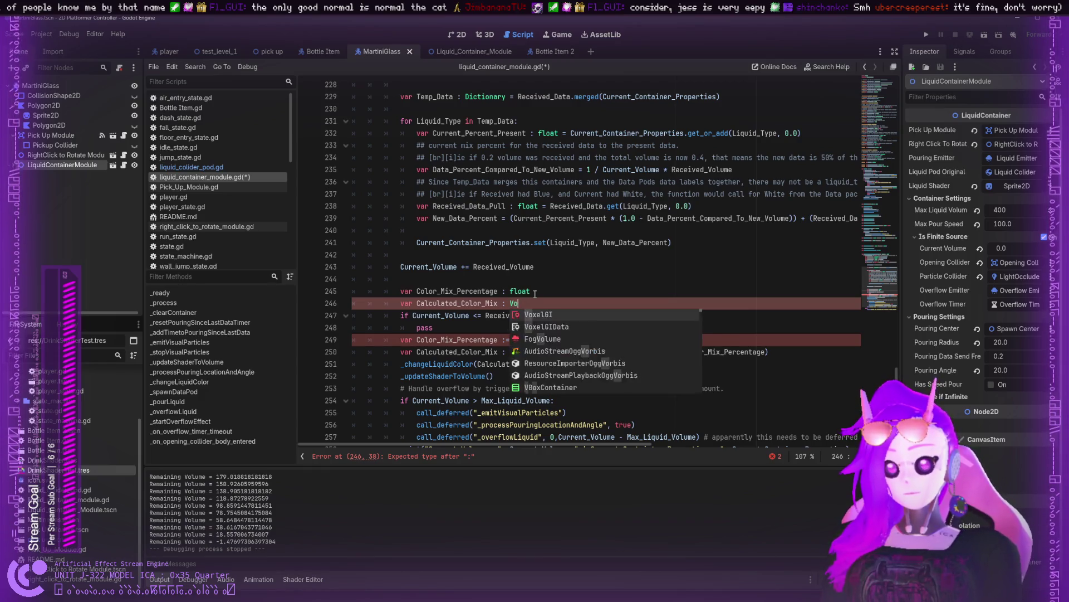
pyautogui.press('Escape')
# Step: Strip var from the original colour-mix lines and indent them under a new else: branch
pyautogui.moveTo(417, 341); pyautogui.dragTo(400, 352)
pyautogui.press('BackSpace')
pyautogui.press('BackSpace')
pyautogui.click(433, 328)
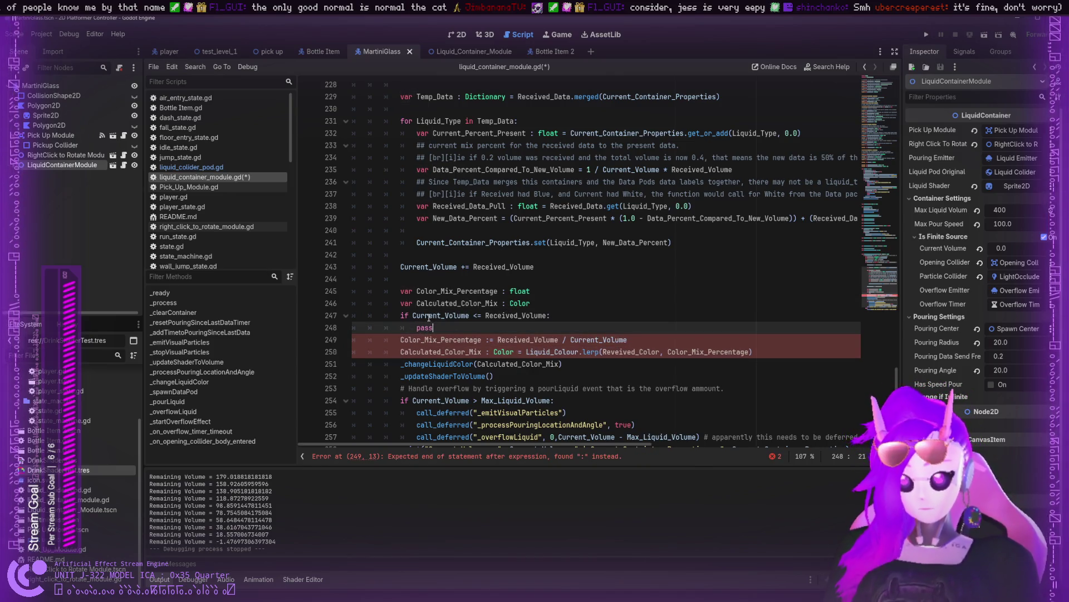
pyautogui.press('Return')
pyautogui.press('BackSpace')
pyautogui.write('else:')
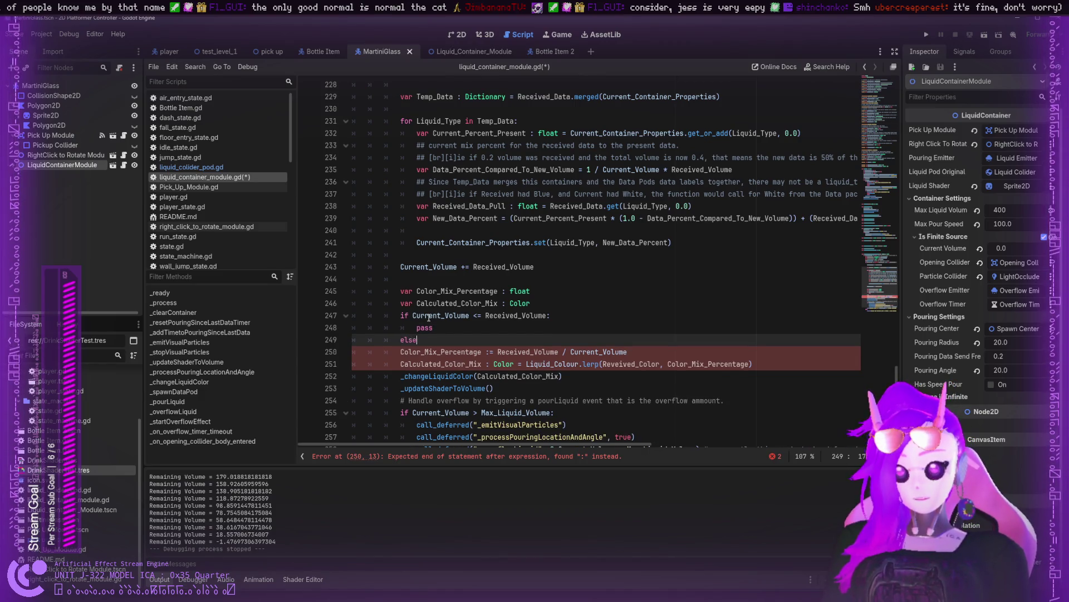
pyautogui.moveTo(753, 364); pyautogui.dragTo(399, 351)
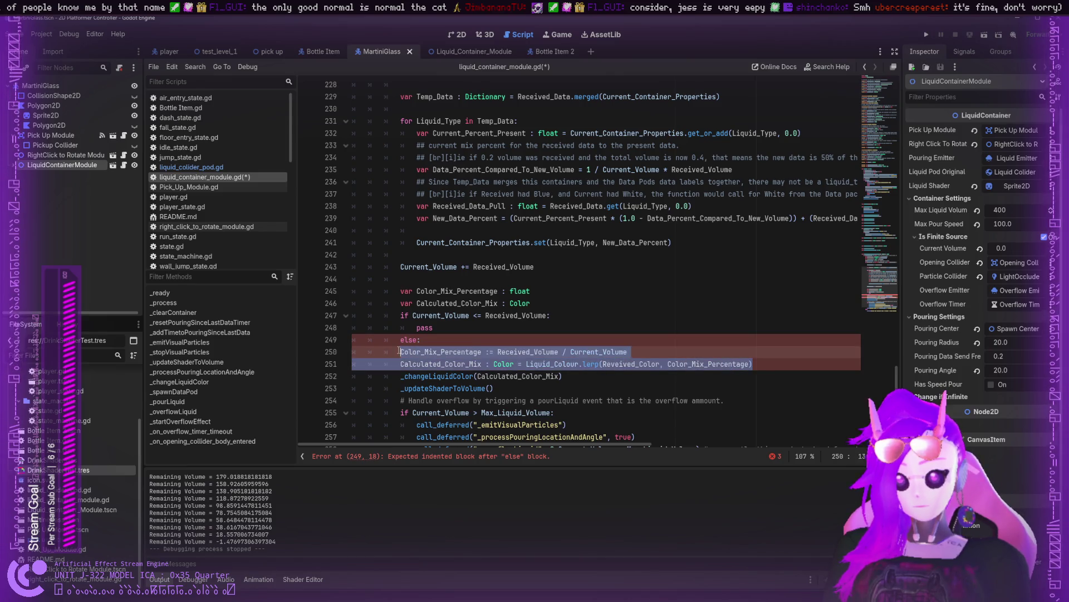
pyautogui.press('Tab')
# Step: Fix the assignments on lines 250-251, delete the leftover float text, and save the script
pyautogui.doubleClick(457, 351)
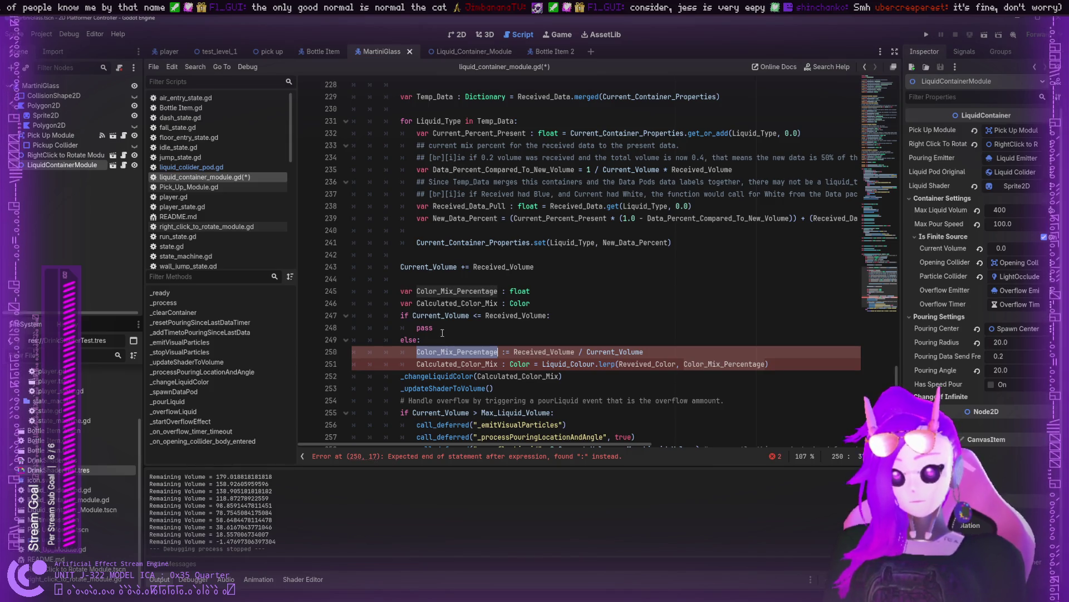
pyautogui.click(505, 352)
pyautogui.press('BackSpace')
pyautogui.click(507, 363)
pyautogui.doubleClick(519, 364)
pyautogui.press('BackSpace')
pyautogui.press('BackSpace')
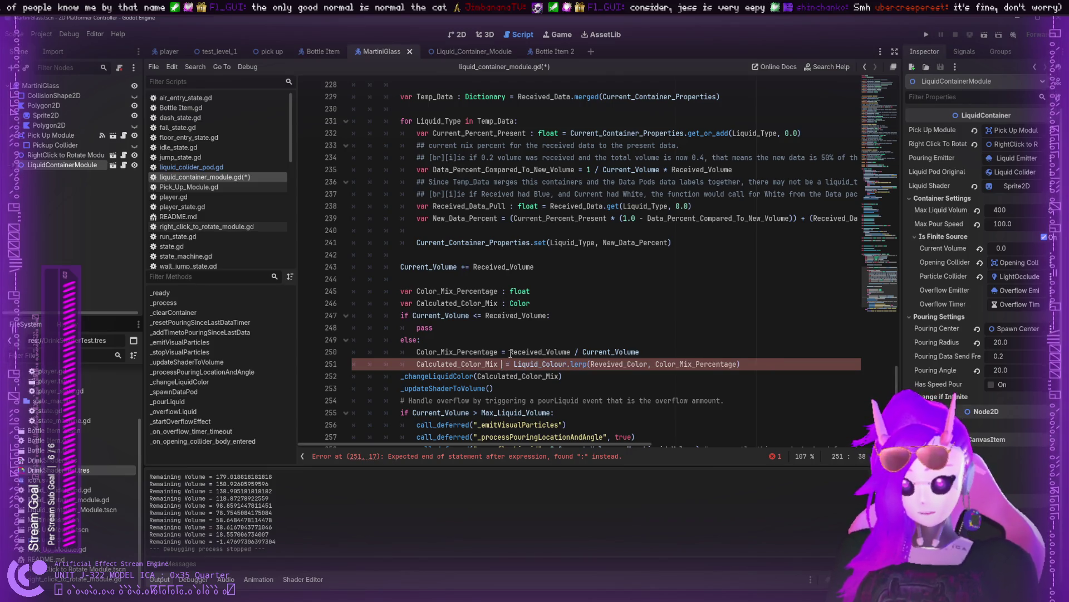
pyautogui.hotkey('ctrl', 'z')
pyautogui.hotkey('ctrl', 'z')
pyautogui.hotkey('ctrl', 'z')
pyautogui.write(':')
pyautogui.moveTo(424, 291); pyautogui.dragTo(340, 292)
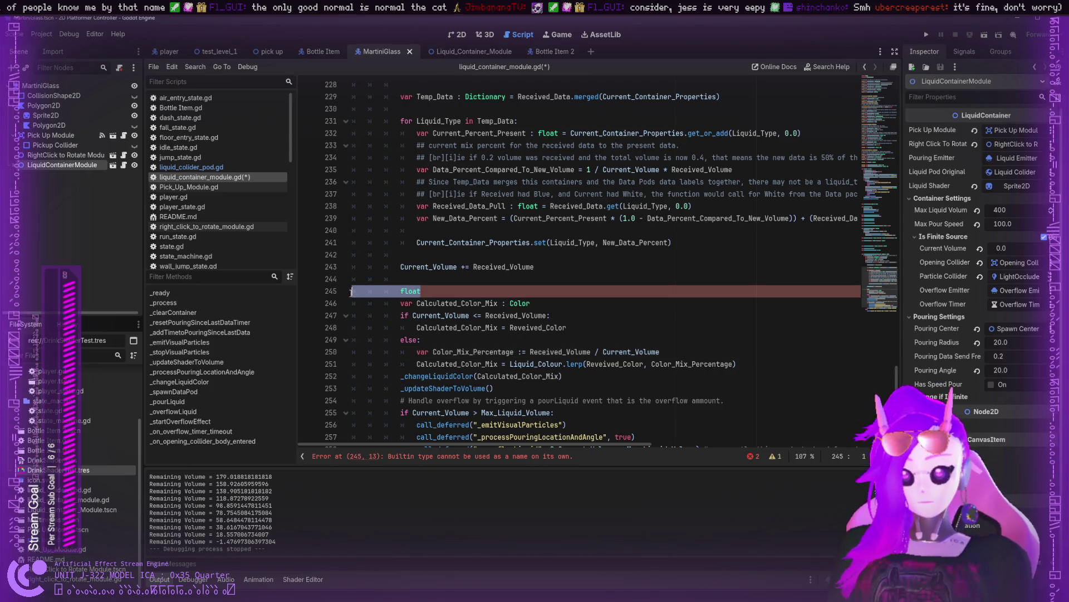
pyautogui.press('BackSpace')
pyautogui.press('BackSpace')
pyautogui.hotkey('ctrl', 's')
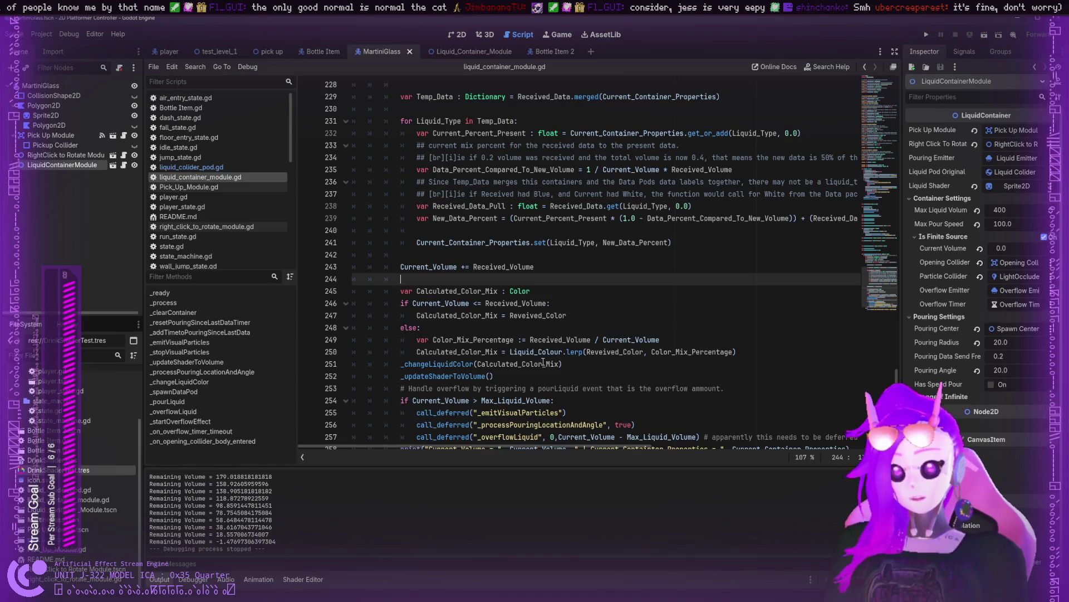
# Step: Check each Calculated_Color_Mix use, then fold the if and else branches on lines 246 and 248
pyautogui.doubleClick(483, 291)
pyautogui.doubleClick(483, 315)
pyautogui.doubleClick(488, 351)
pyautogui.doubleClick(518, 364)
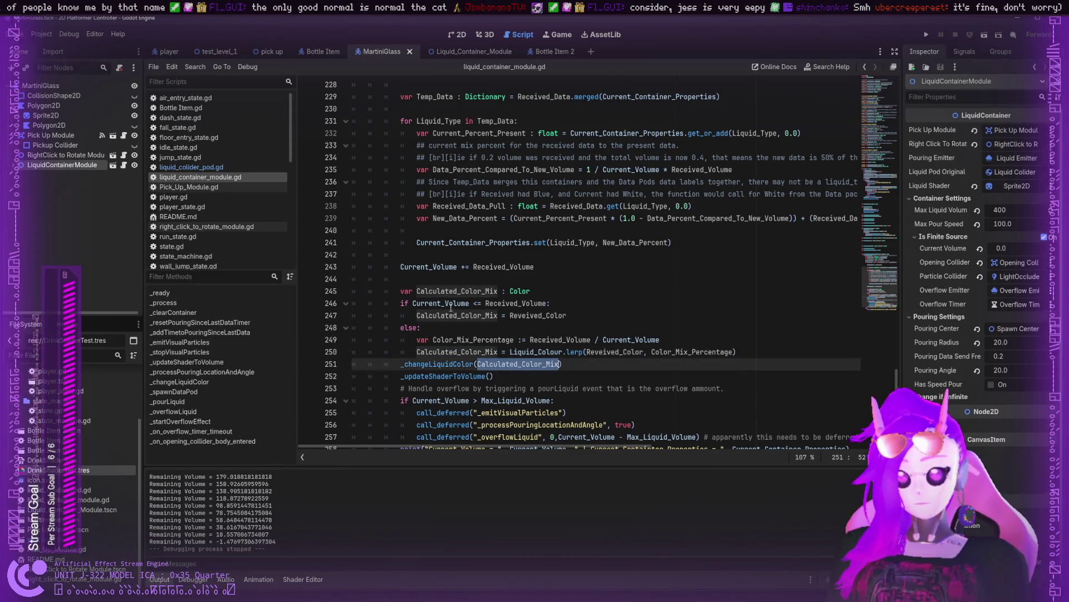
pyautogui.click(441, 303)
pyautogui.click(346, 303)
pyautogui.click(345, 315)
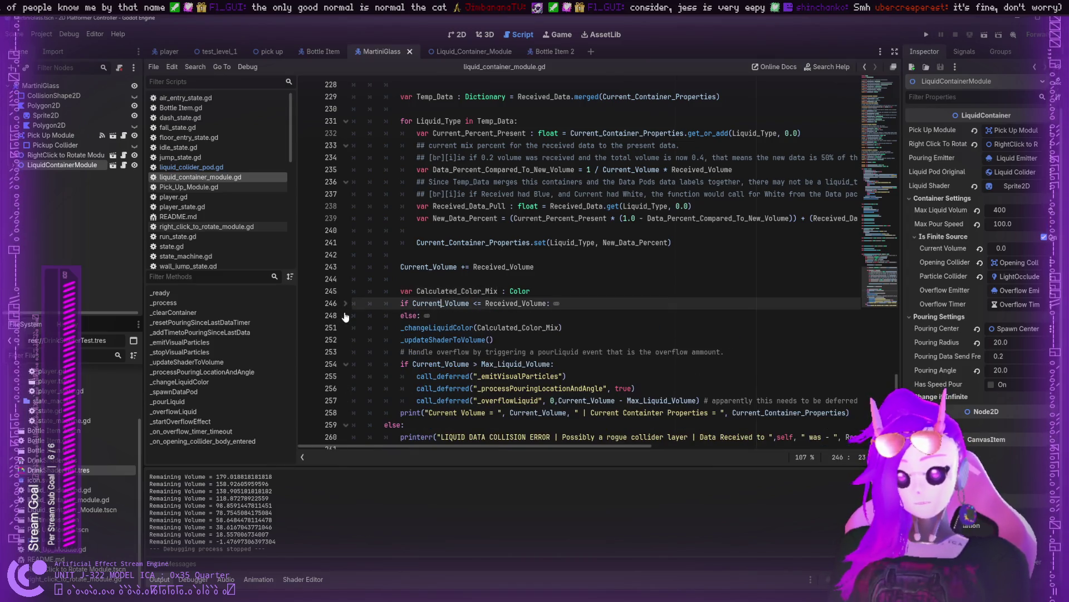
pyautogui.click(598, 320)
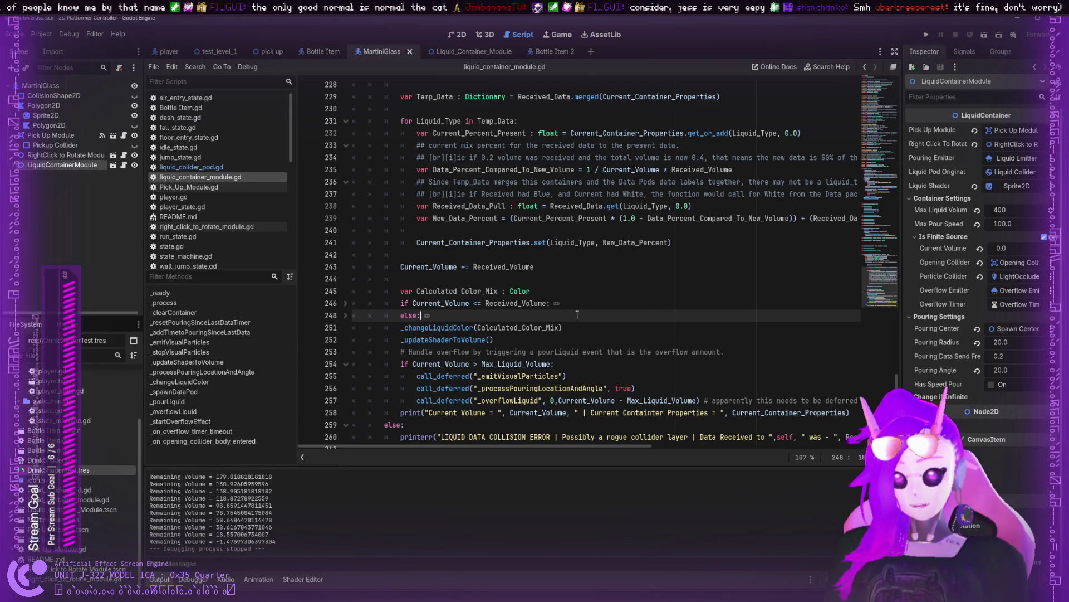
pyautogui.click(620, 295)
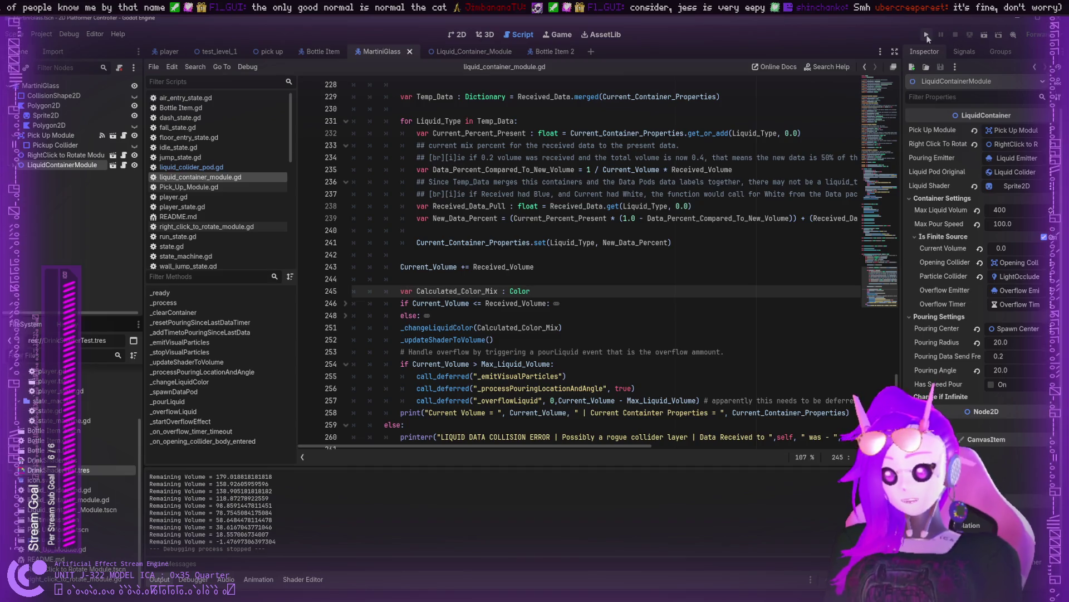
# Step: Run the project, fill the martini glass from the white and cyan bottles, and tip it out
pyautogui.click(926, 35)
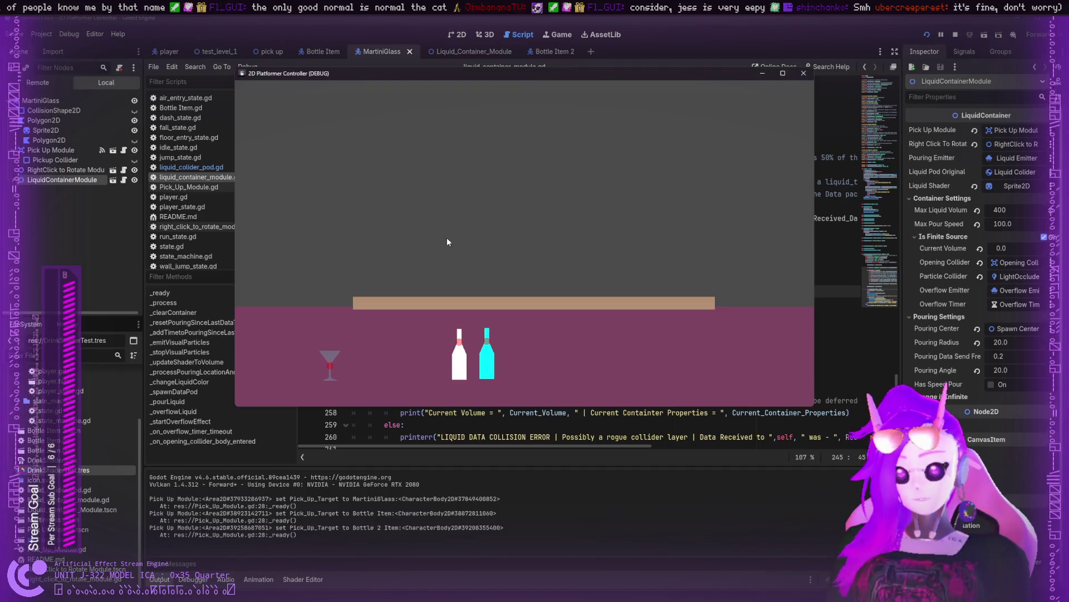
pyautogui.moveTo(330, 362)
pyautogui.mouseDown()
pyautogui.moveTo(445, 283)
pyautogui.moveTo(498, 271)
pyautogui.mouseUp()
pyautogui.moveTo(459, 357)
pyautogui.mouseDown()
pyautogui.moveTo(541, 243)
pyautogui.moveTo(513, 239)
pyautogui.moveTo(526, 254)
pyautogui.moveTo(516, 270)
pyautogui.moveTo(518, 238)
pyautogui.moveTo(508, 241)
pyautogui.mouseUp()
pyautogui.rightClick(513, 239)
pyautogui.rightClick(516, 245)
pyautogui.moveTo(490, 276)
pyautogui.mouseDown()
pyautogui.moveTo(491, 211)
pyautogui.moveTo(498, 225)
pyautogui.mouseUp()
pyautogui.rightClick(490, 212)
pyautogui.moveTo(523, 234)
pyautogui.mouseDown()
pyautogui.moveTo(513, 245)
pyautogui.moveTo(549, 281)
pyautogui.moveTo(326, 231)
pyautogui.mouseUp()
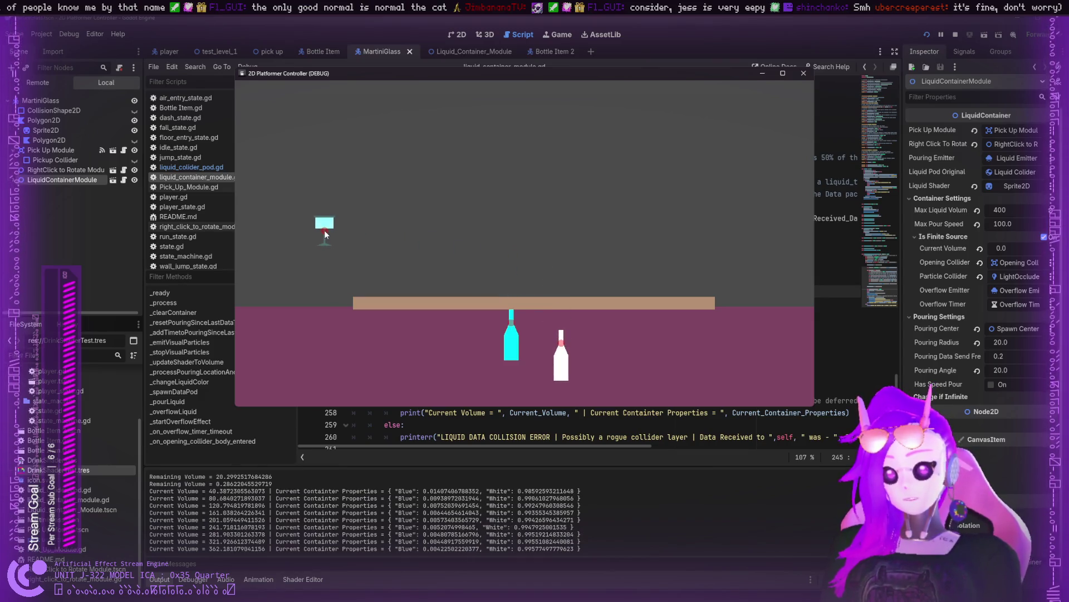
pyautogui.rightClick(394, 231)
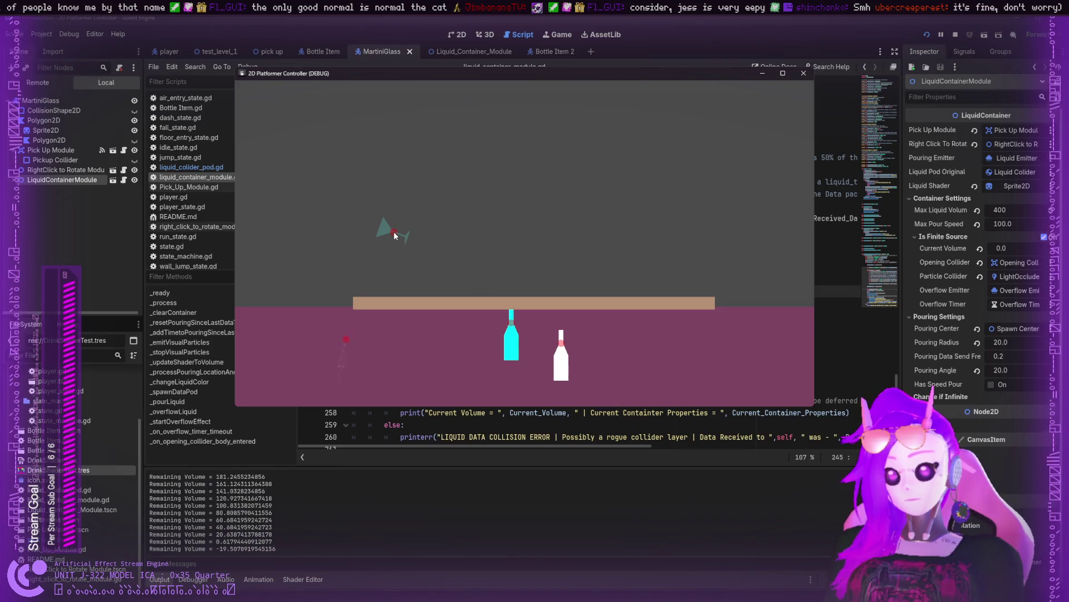
pyautogui.click(393, 232)
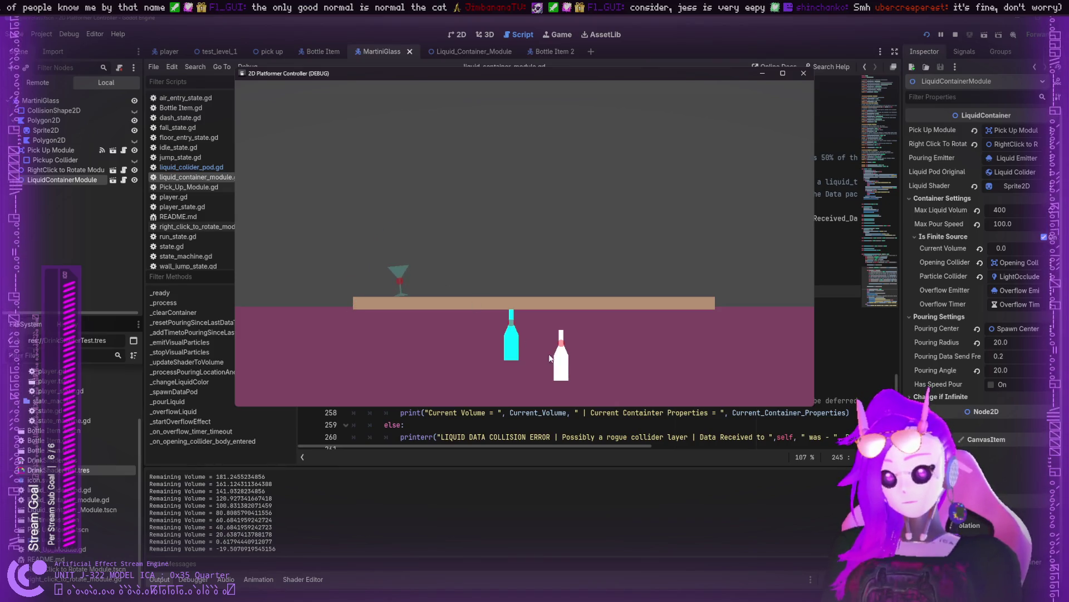
# Step: Refill the glass from the white bottle, empty it, and set it back on the table
pyautogui.click(560, 350)
pyautogui.rightClick(429, 255)
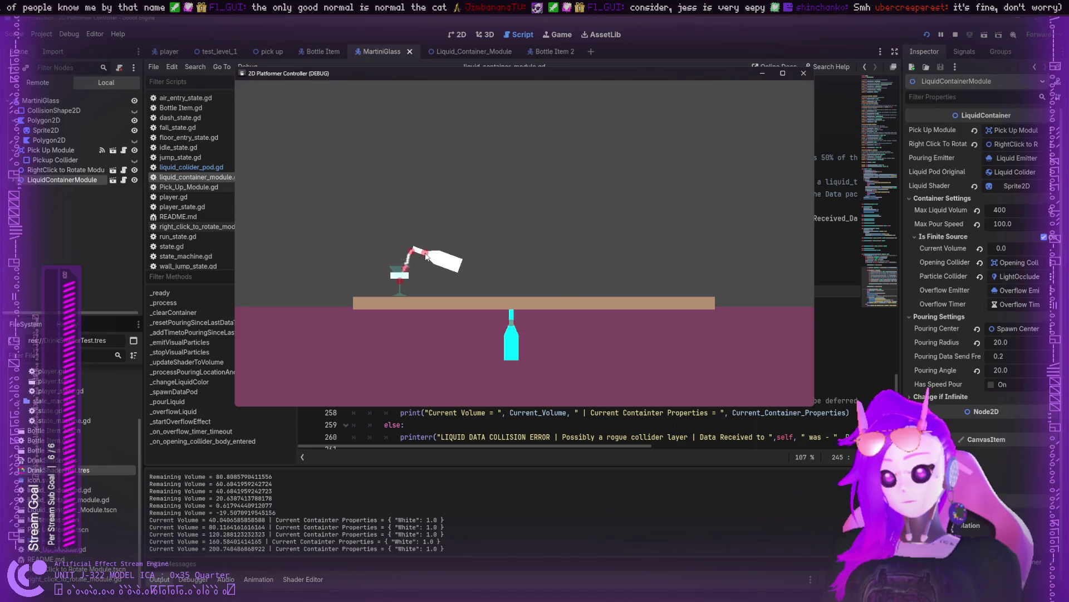
pyautogui.click(426, 255)
pyautogui.click(399, 272)
pyautogui.rightClick(407, 234)
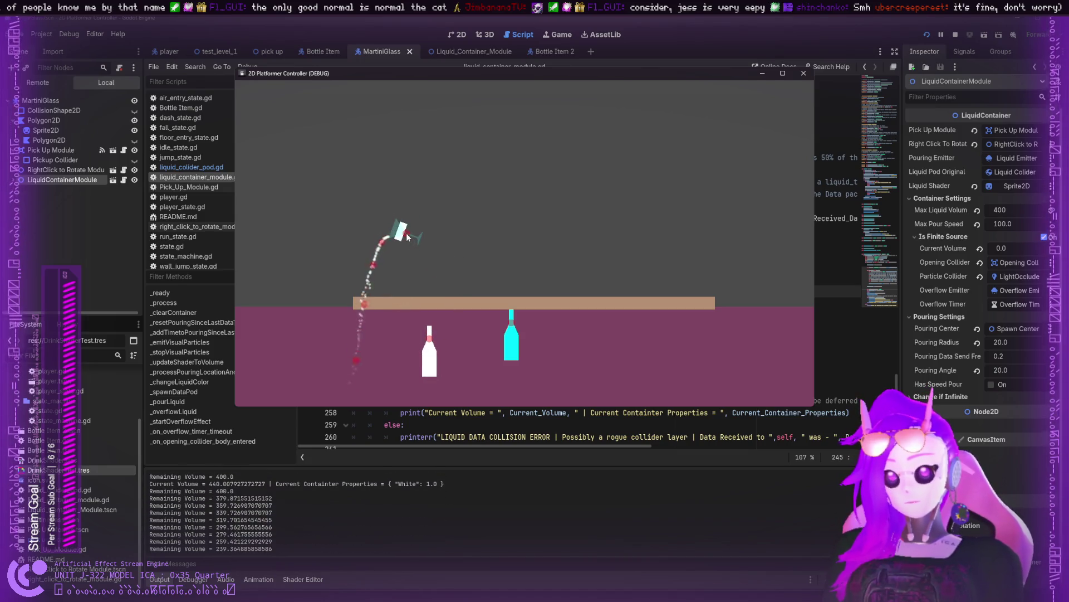
pyautogui.rightClick(406, 234)
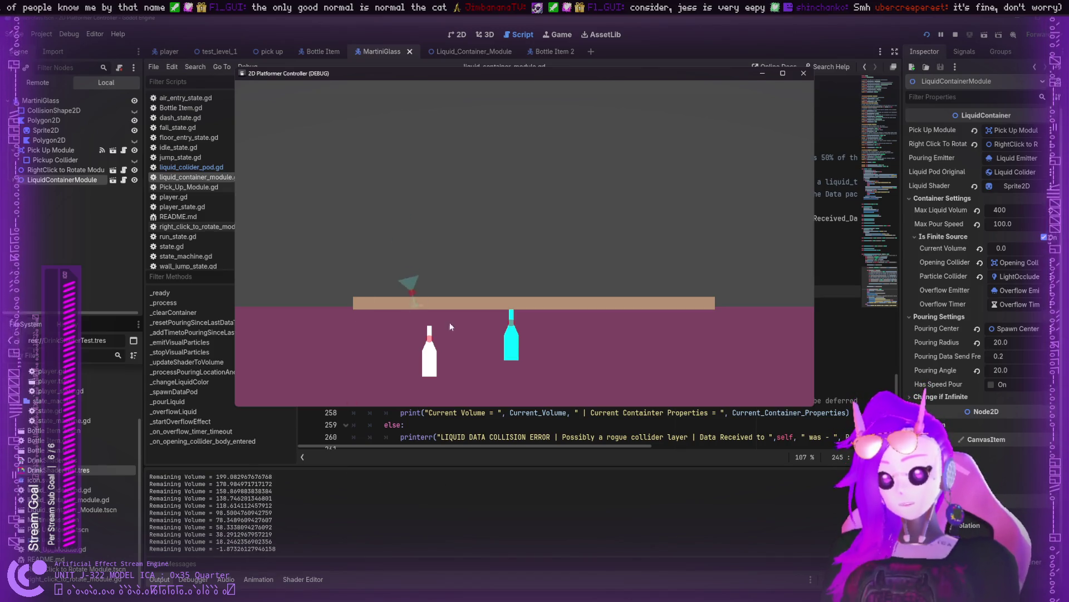
pyautogui.press('Left')
pyautogui.press('space')
pyautogui.click(419, 320)
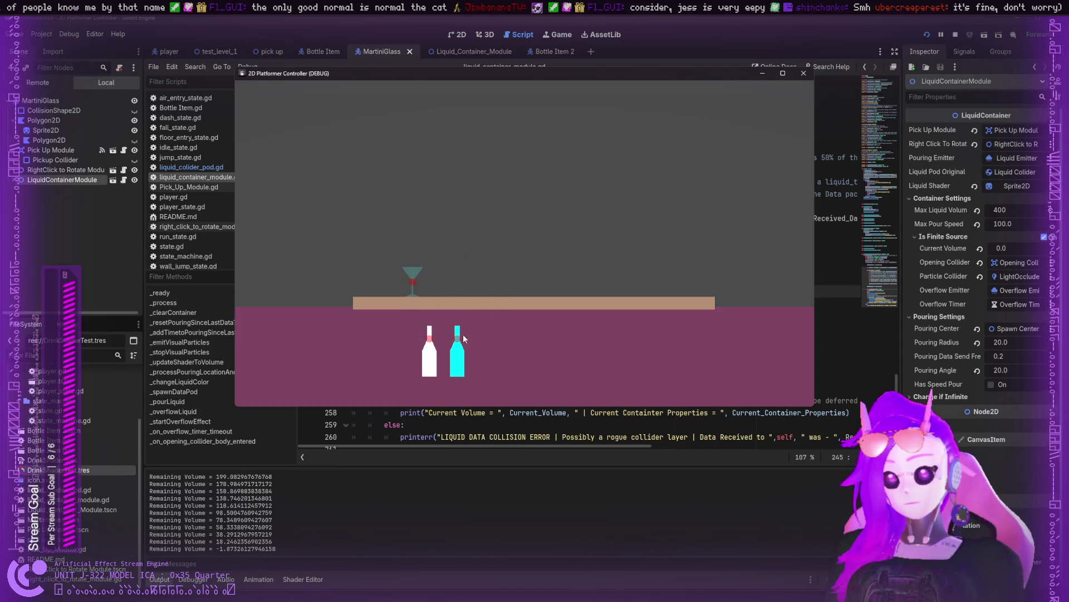
# Step: Fill the glass from the cyan bottle, pour it out in stages, and set it down
pyautogui.click(434, 262)
pyautogui.rightClick(437, 259)
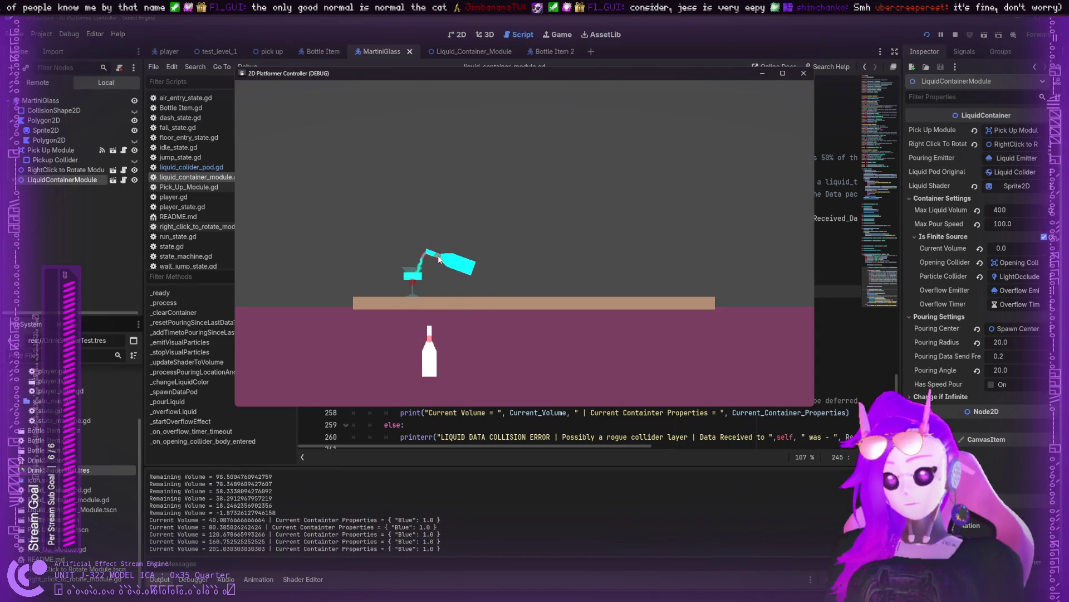
pyautogui.click(439, 259)
pyautogui.click(412, 274)
pyautogui.rightClick(428, 230)
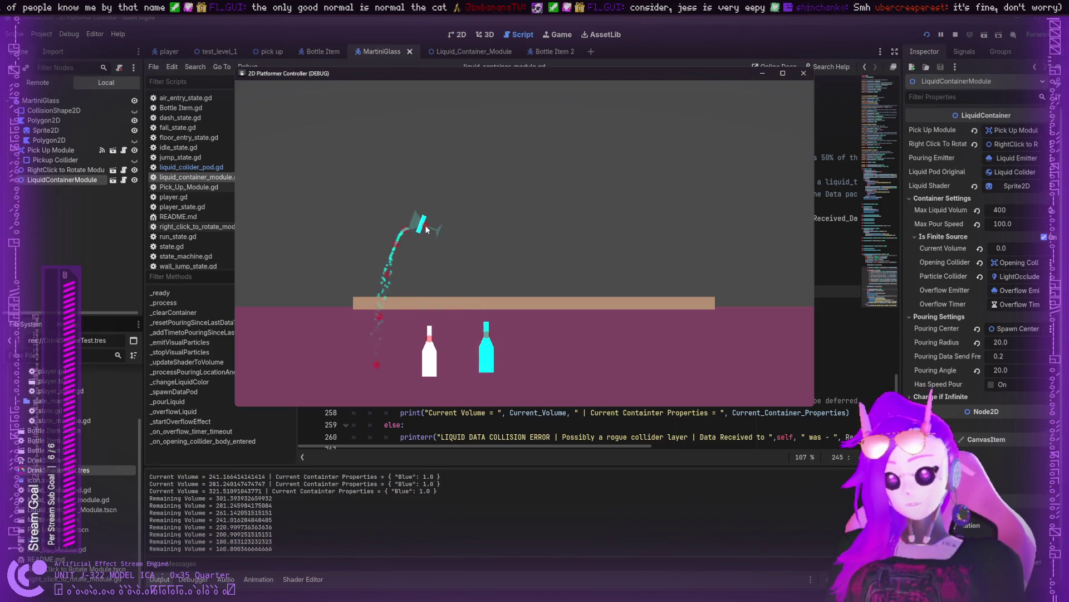
pyautogui.rightClick(426, 229)
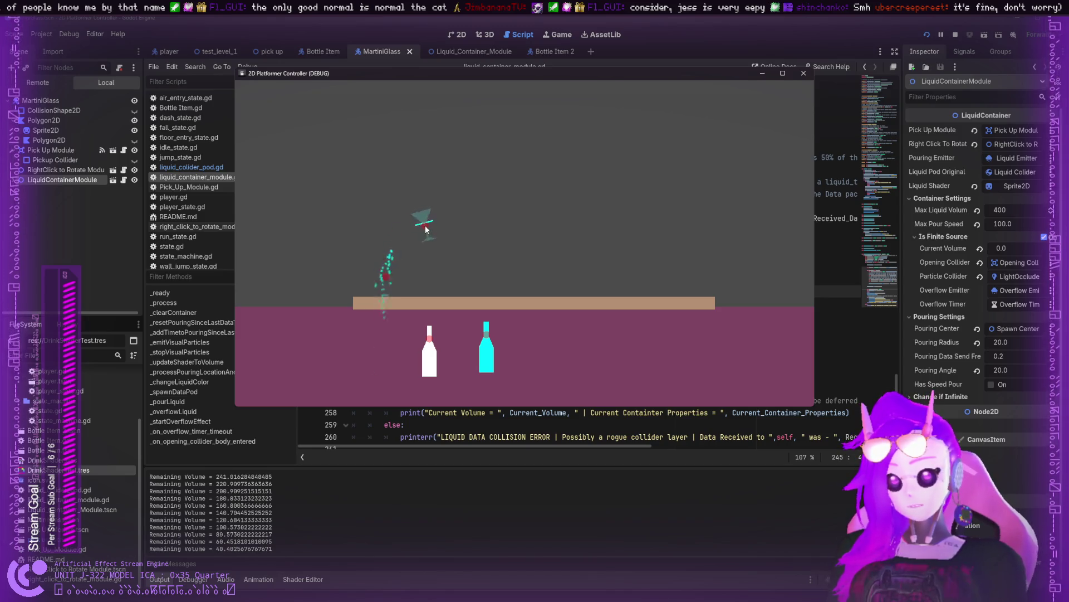
pyautogui.rightClick(426, 229)
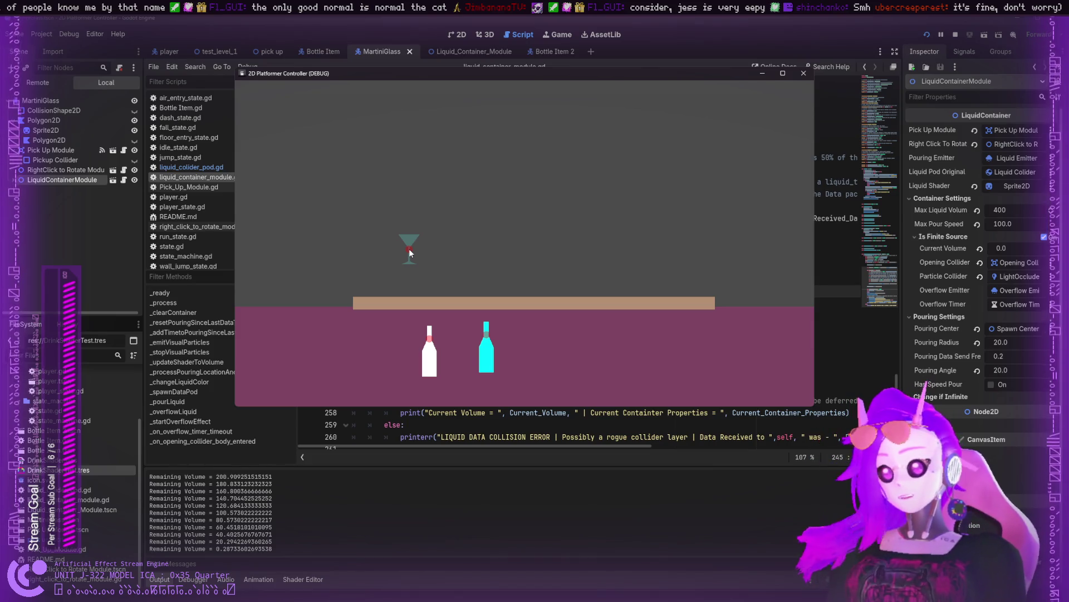
pyautogui.rightClick(406, 250)
pyautogui.rightClick(412, 243)
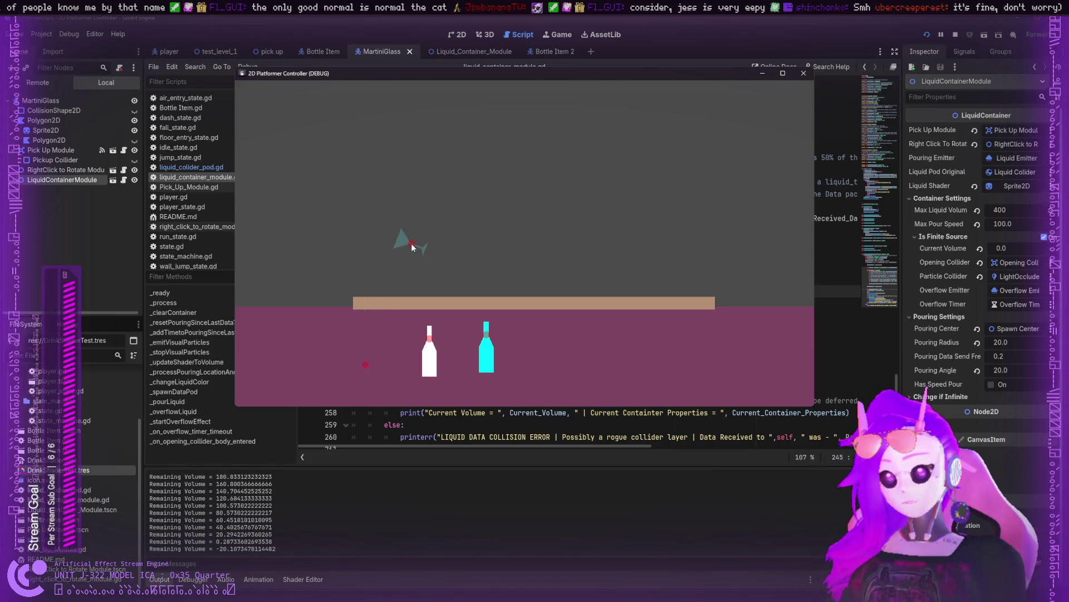
pyautogui.click(410, 247)
# Step: Pour the white bottle into the glass once more, then stop the game
pyautogui.click(427, 350)
pyautogui.rightClick(423, 259)
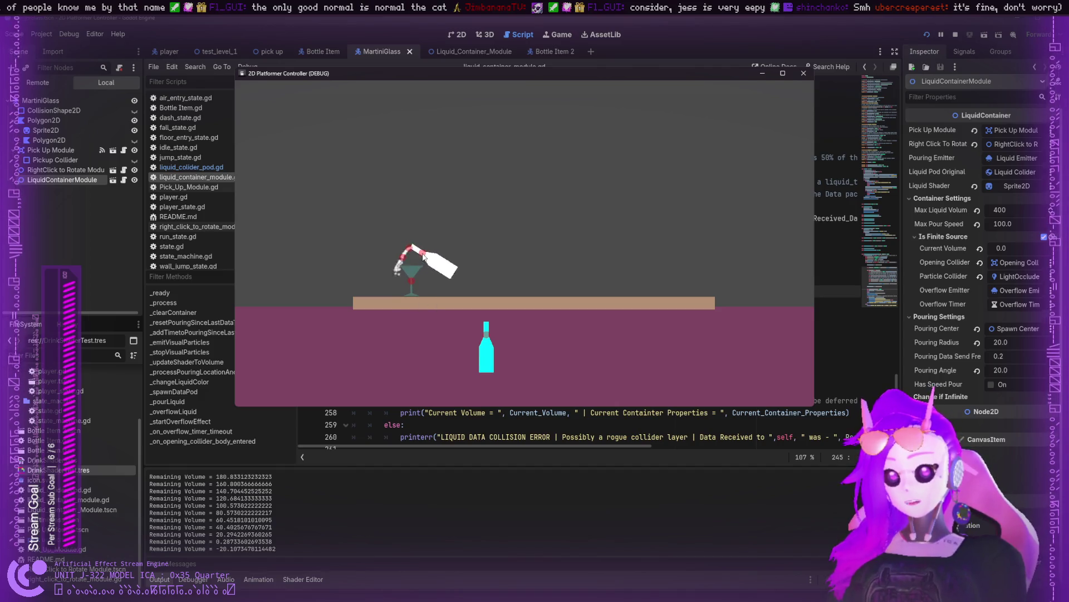
pyautogui.rightClick(428, 261)
pyautogui.click(433, 259)
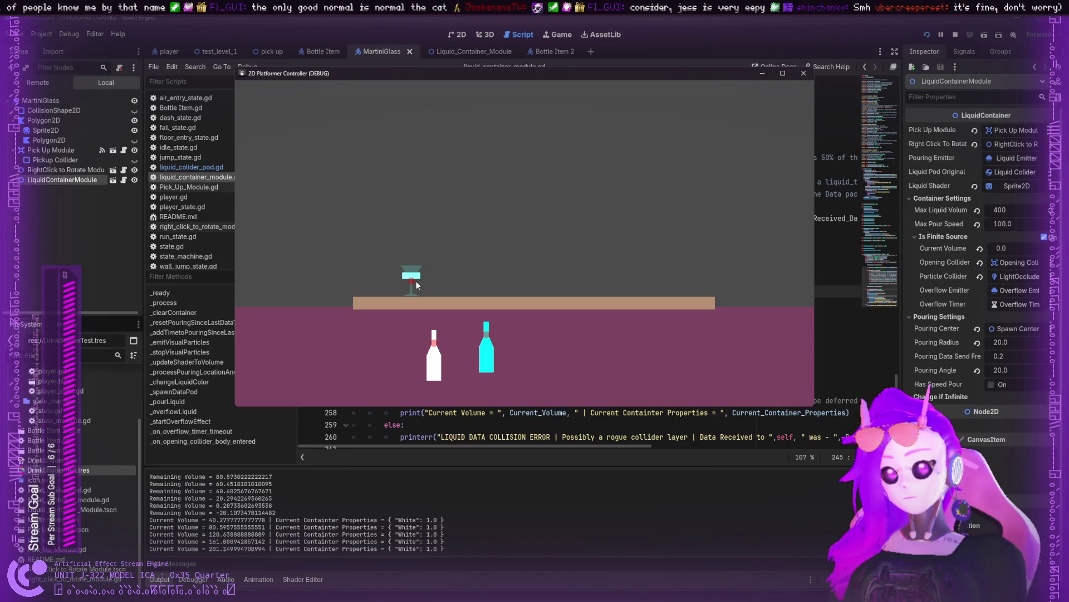
pyautogui.click(955, 34)
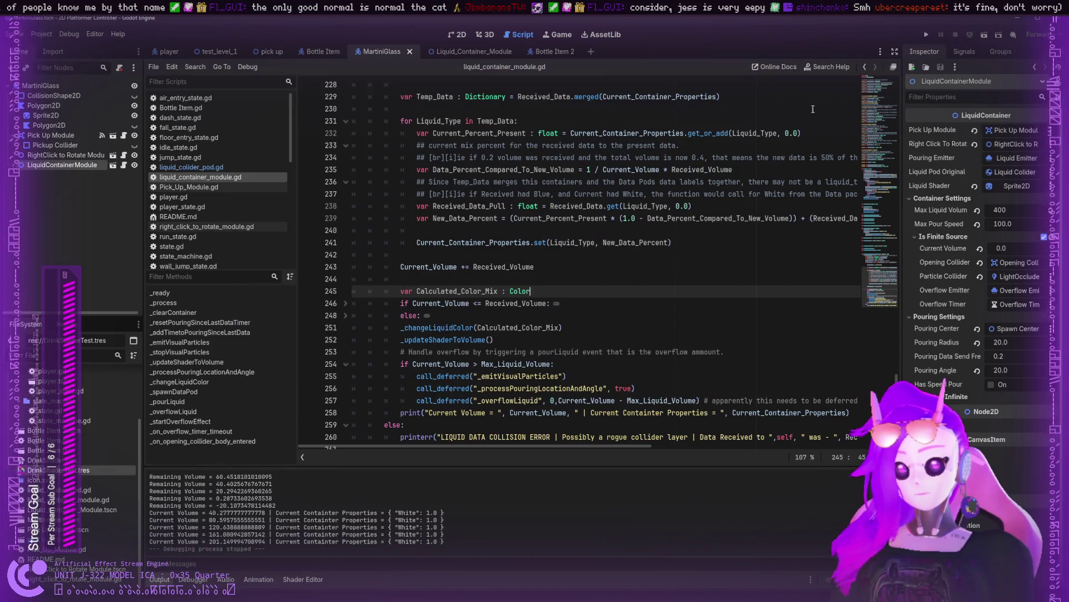
pyautogui.scroll(9, 497, 229)
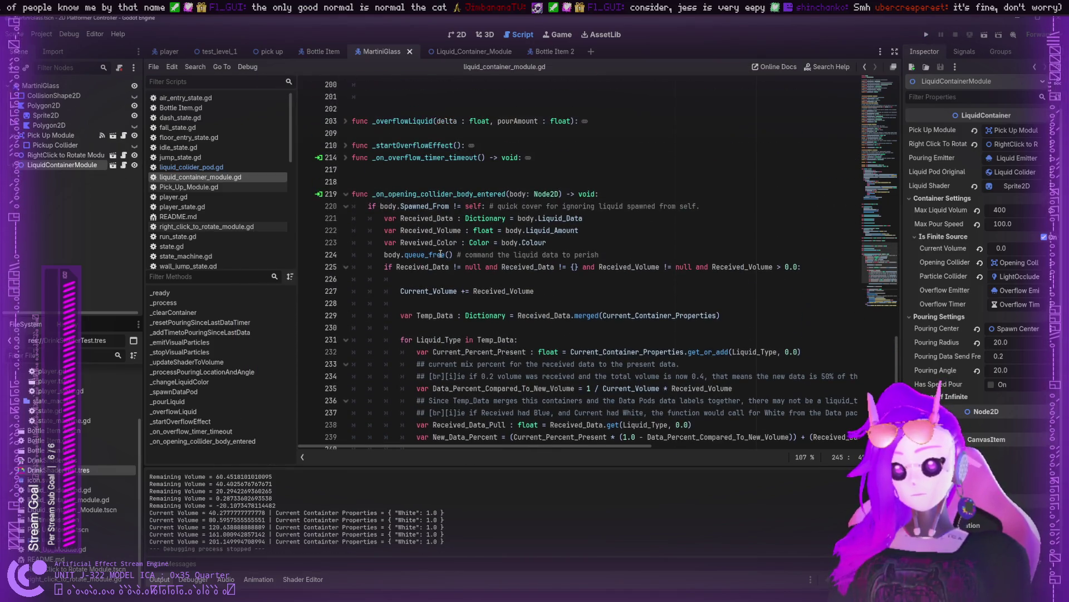
# Step: Fold _changeLiquidColor and unfold the _pourLiquid function in the script
pyautogui.scroll(8, 439, 254)
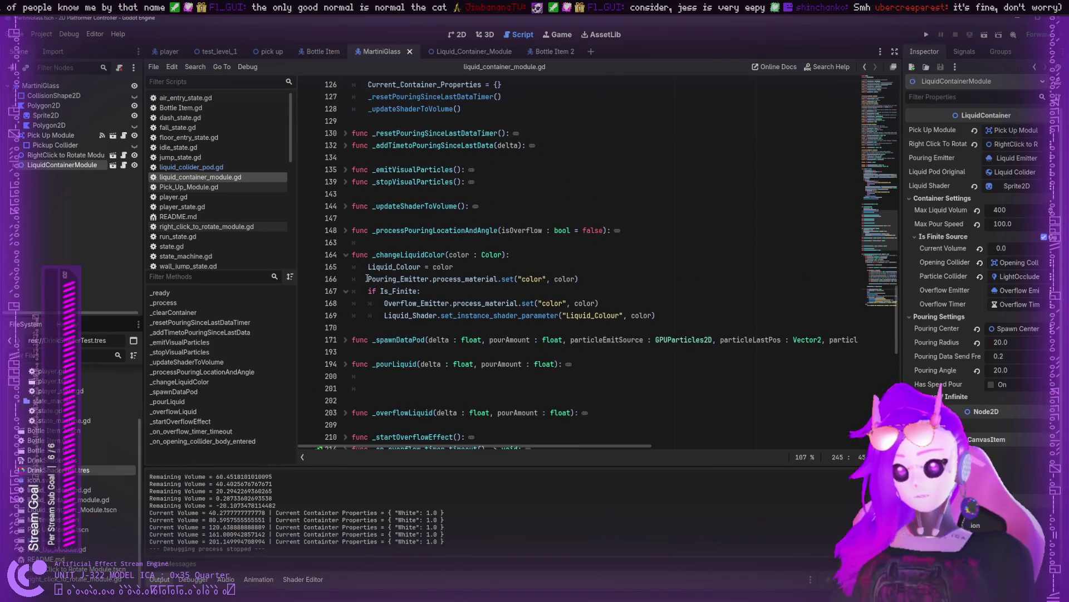
pyautogui.scroll(3, 373, 238)
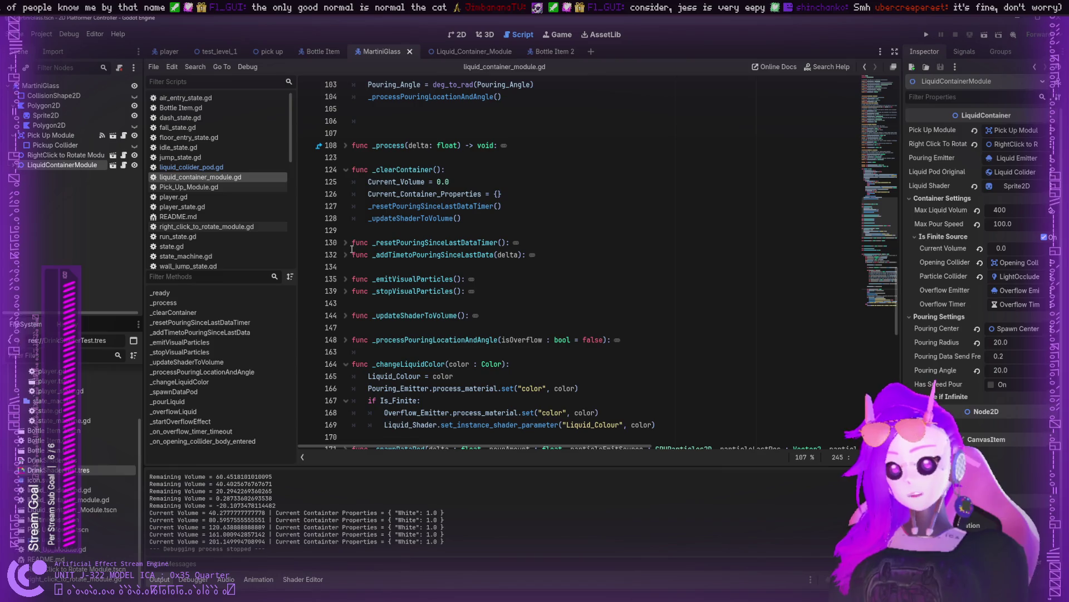
pyautogui.click(345, 244)
pyautogui.click(344, 244)
pyautogui.scroll(-2, 347, 289)
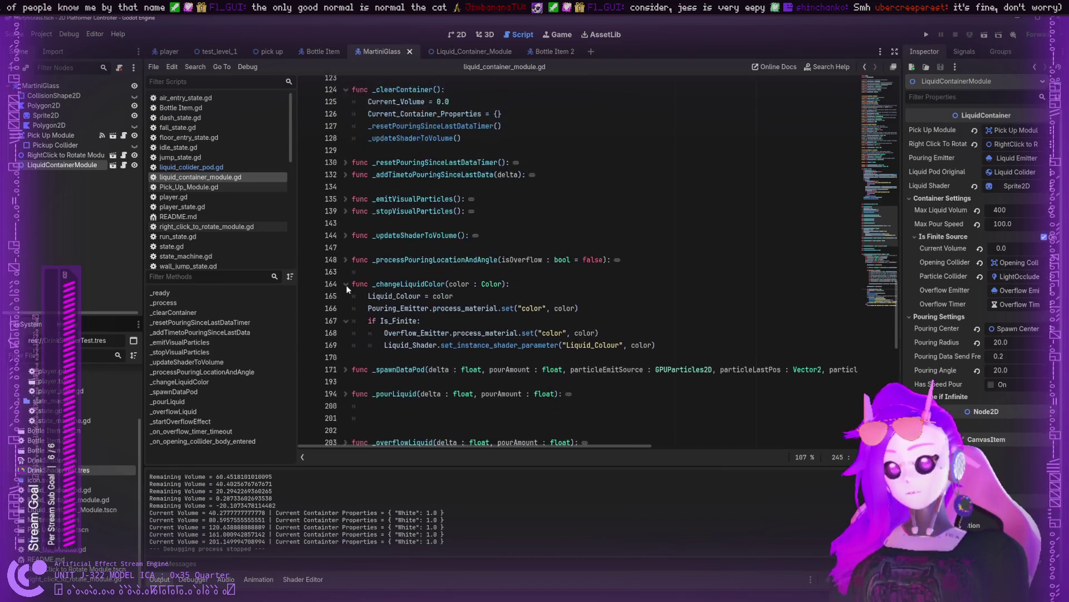
pyautogui.scroll(-2, 347, 289)
pyautogui.click(346, 255)
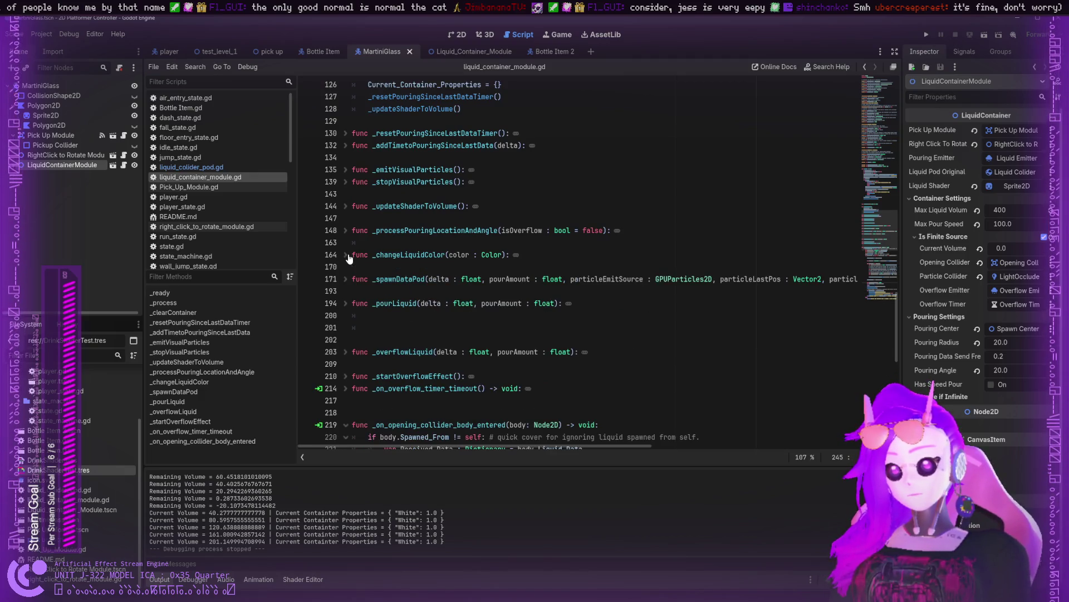
pyautogui.click(346, 303)
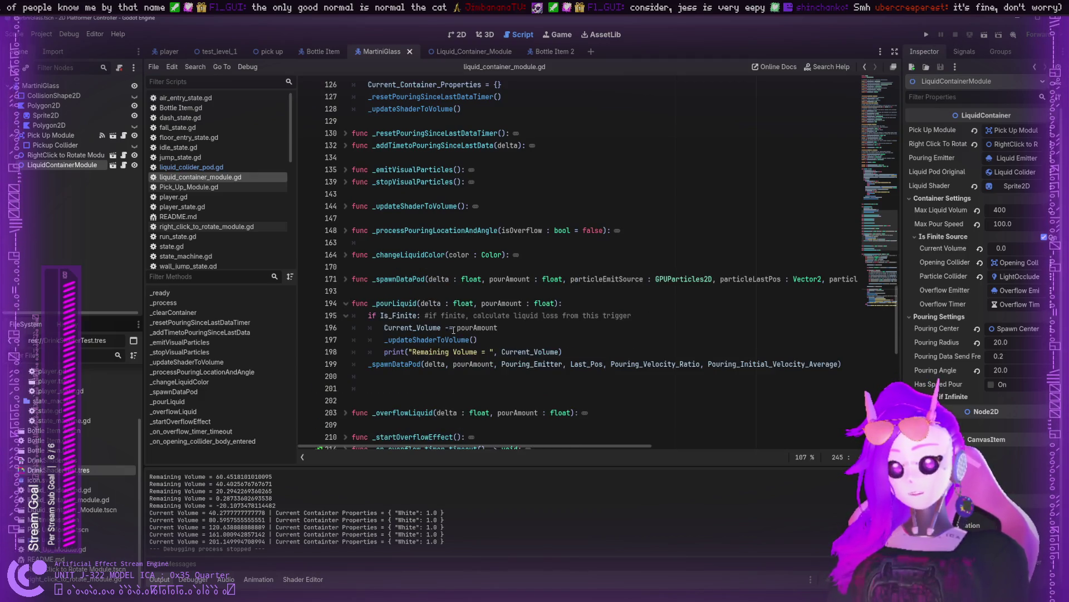
# Step: Highlight pourAmount on line 196 where it is subtracted from Current_Volume
pyautogui.click(470, 327)
pyautogui.click(508, 327)
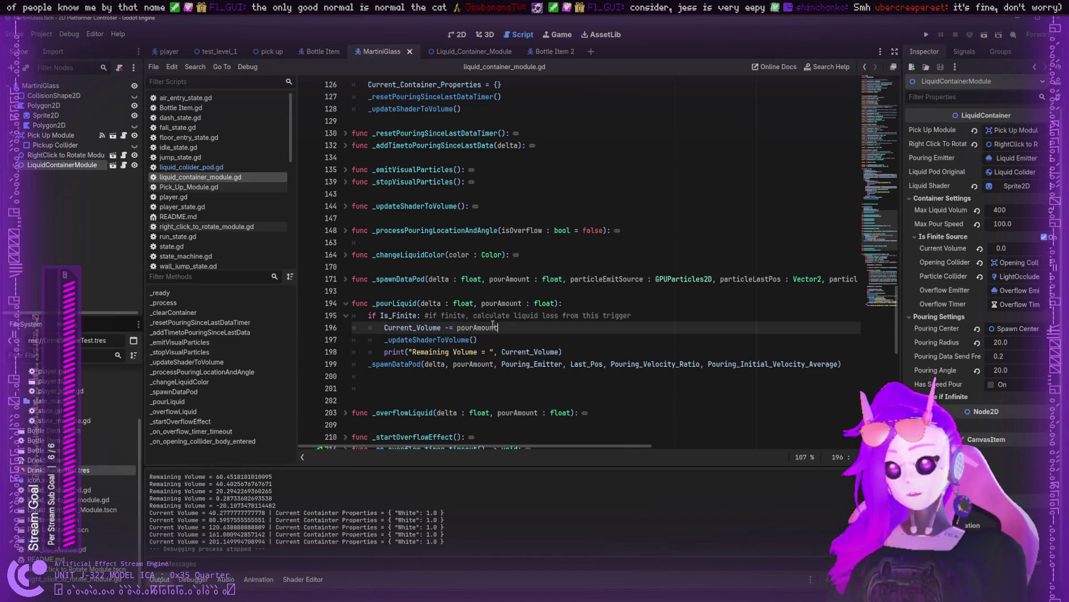
pyautogui.moveTo(508, 327); pyautogui.dragTo(428, 327)
pyautogui.doubleClick(493, 327)
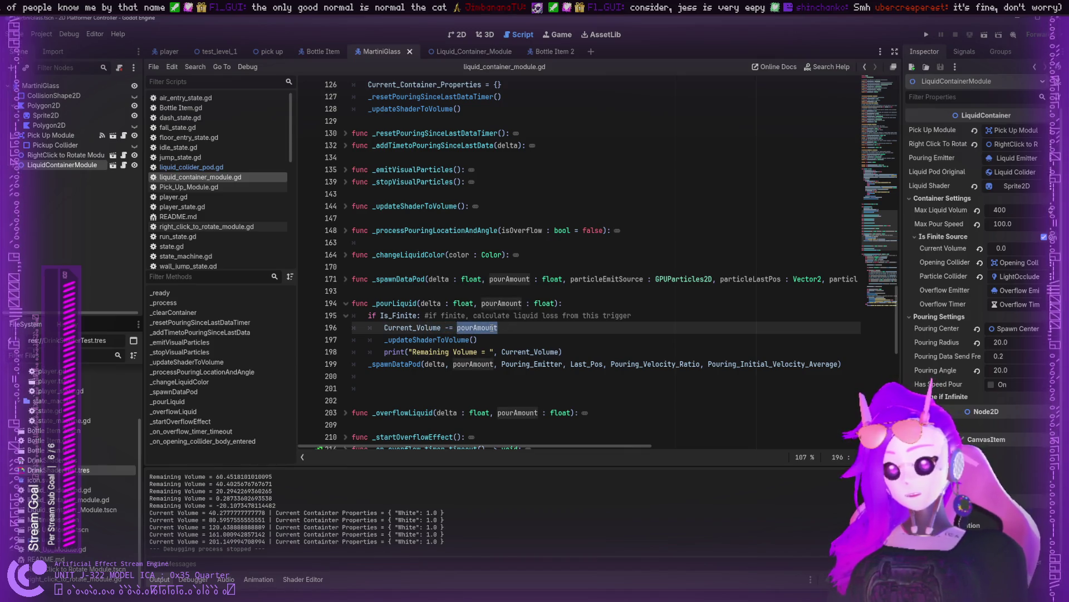
pyautogui.click(506, 328)
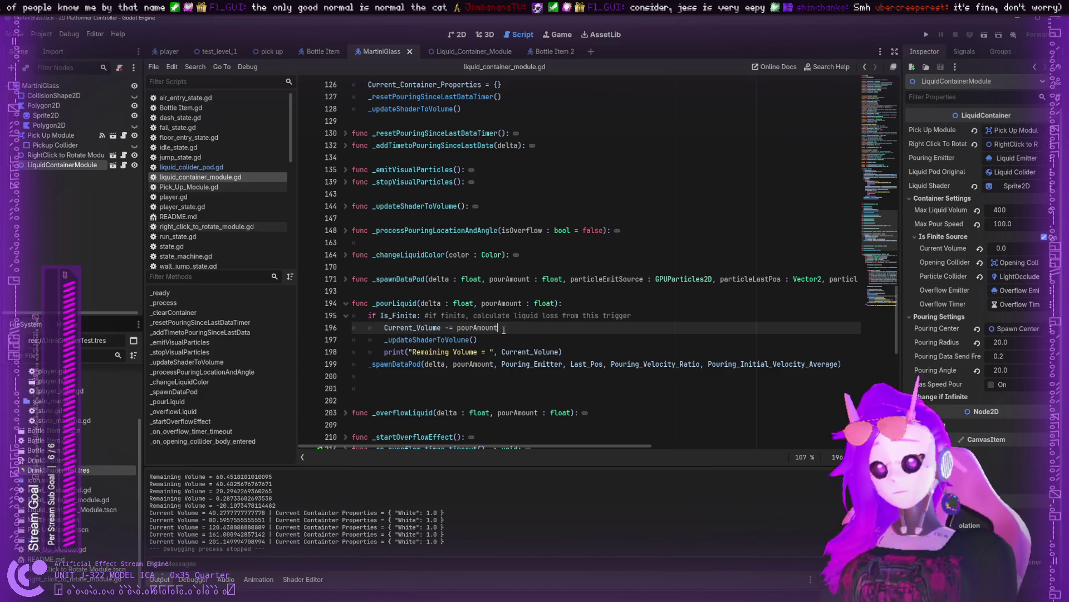
# Step: Add the condition 'if Current_Volume < 0.0:' below the volume subtraction in _pourLiquid
pyautogui.press('Return')
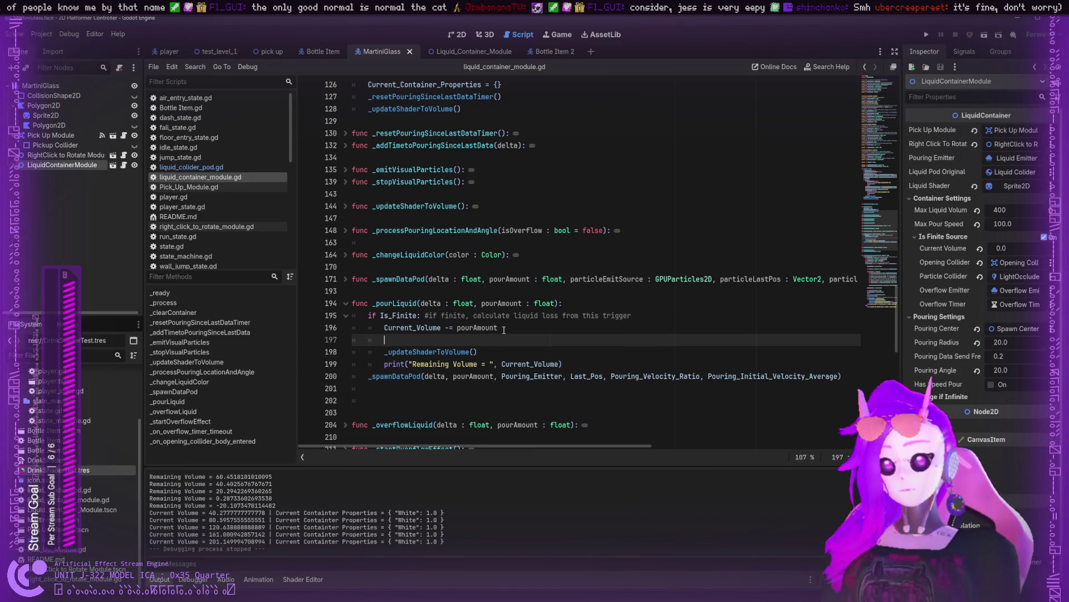
pyautogui.write('if Current_Volume -')
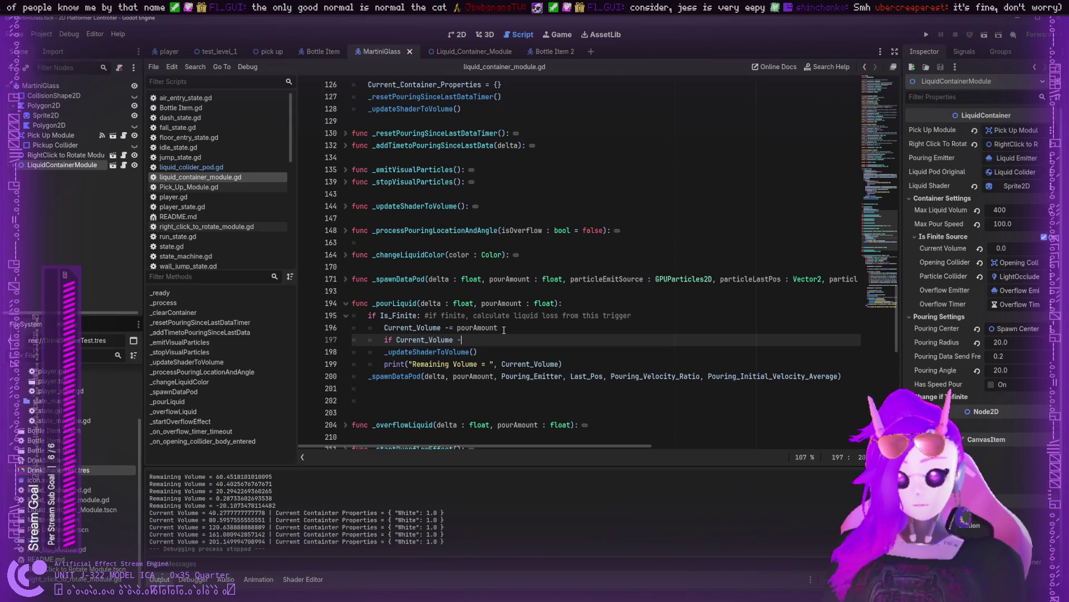
pyautogui.press('BackSpace')
pyautogui.press('BackSpace')
pyautogui.write('< 0.0')
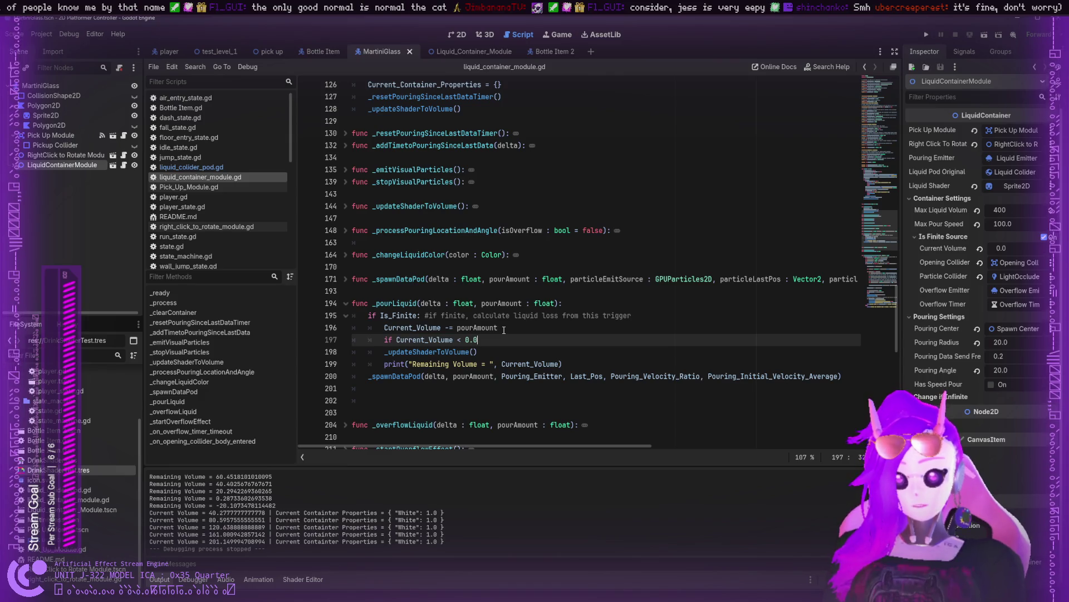
pyautogui.press('Return')
pyautogui.press('Tab')
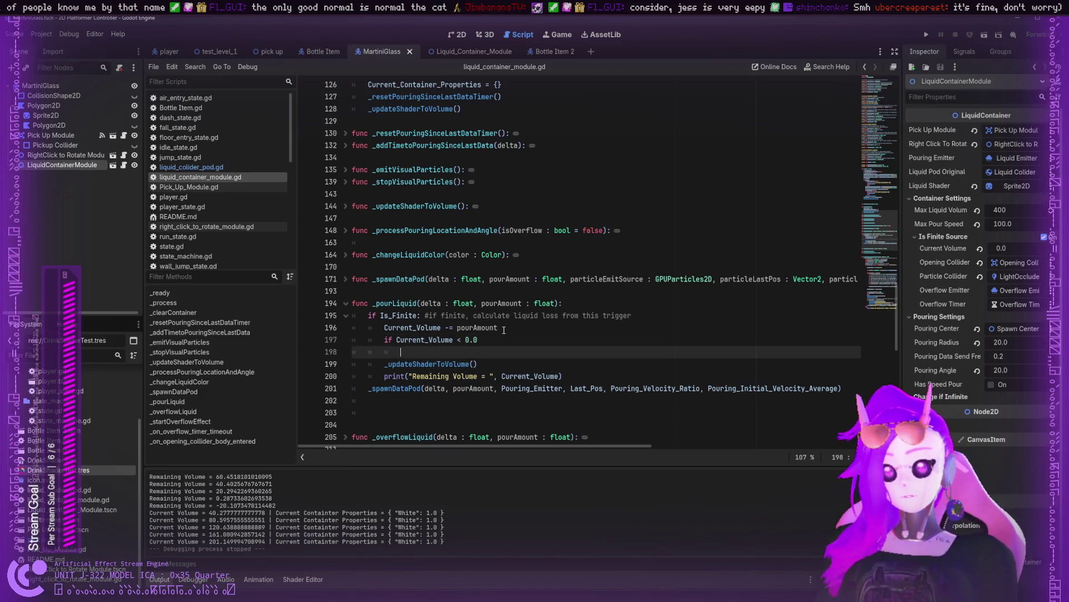
# Step: Inside the if block, write 'pourAmount += Current_Volume'
pyautogui.write('pourAmo')
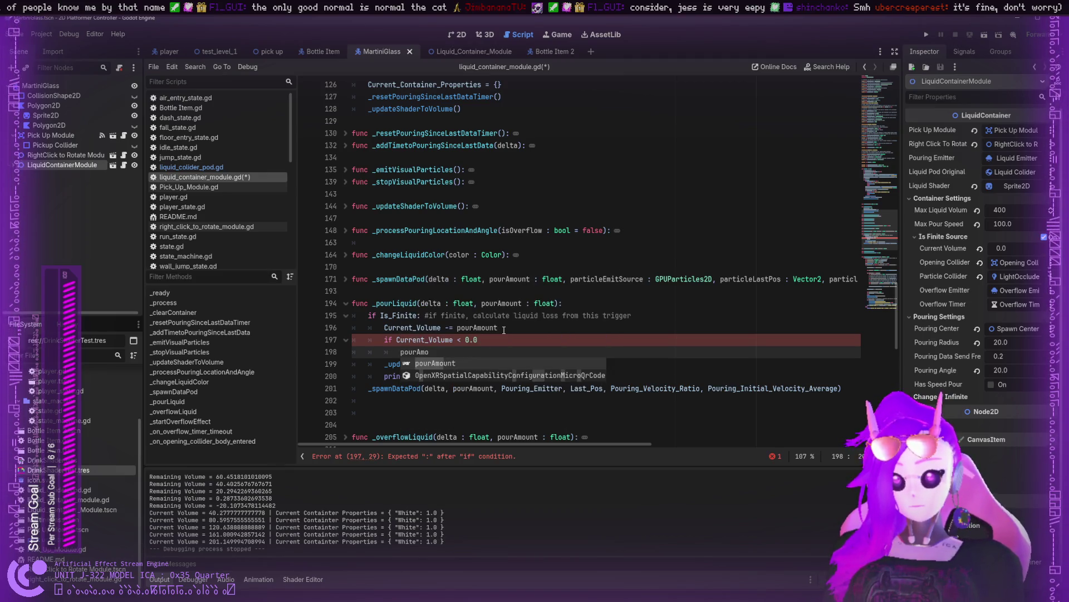
pyautogui.press('Return')
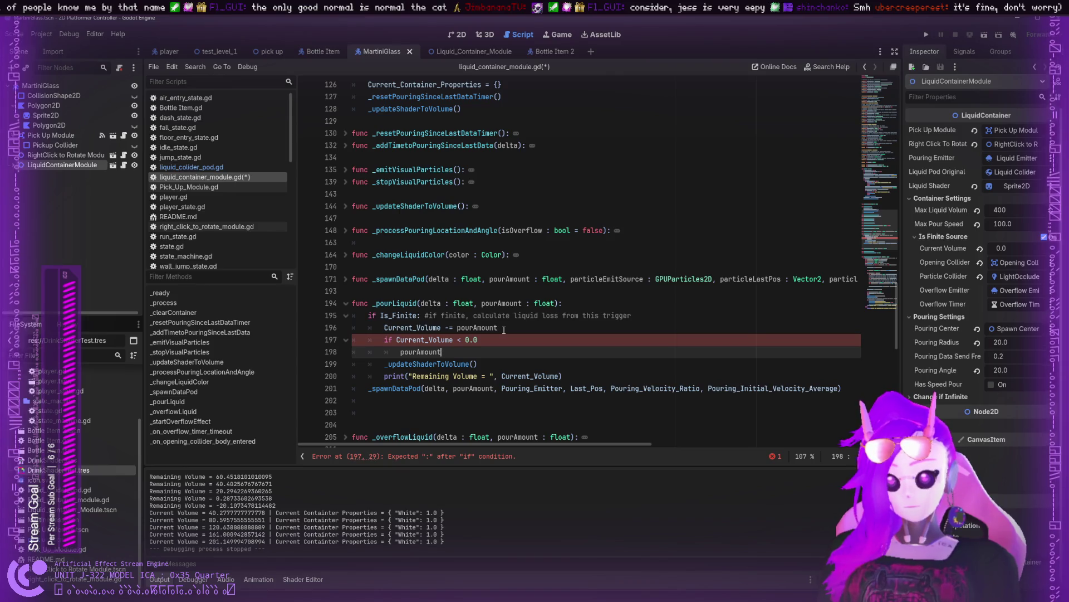
pyautogui.press('BackSpace')
pyautogui.press('BackSpace')
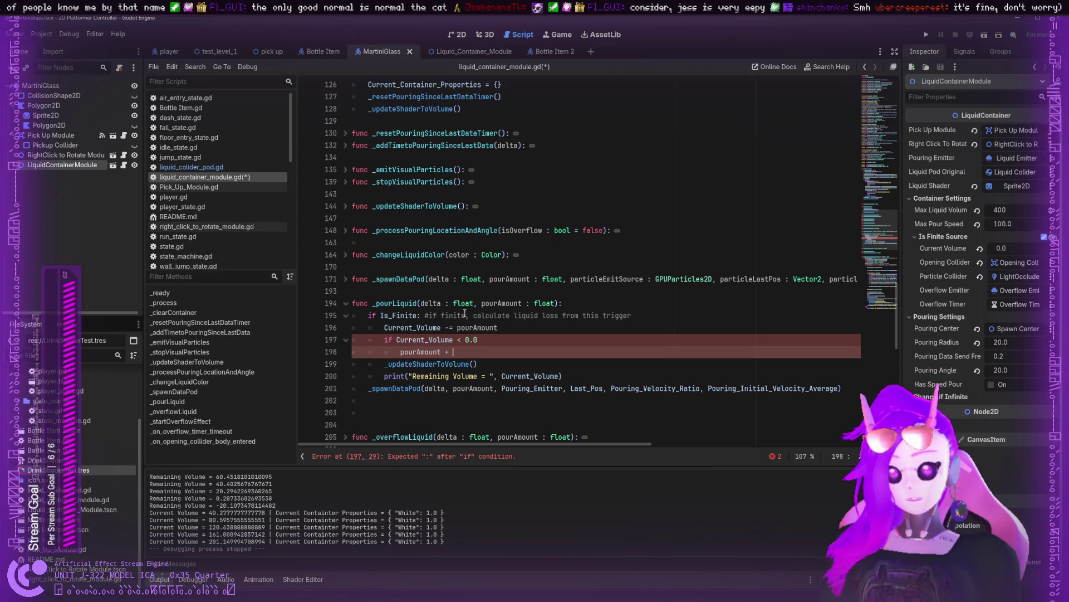
pyautogui.write('Current_Volume')
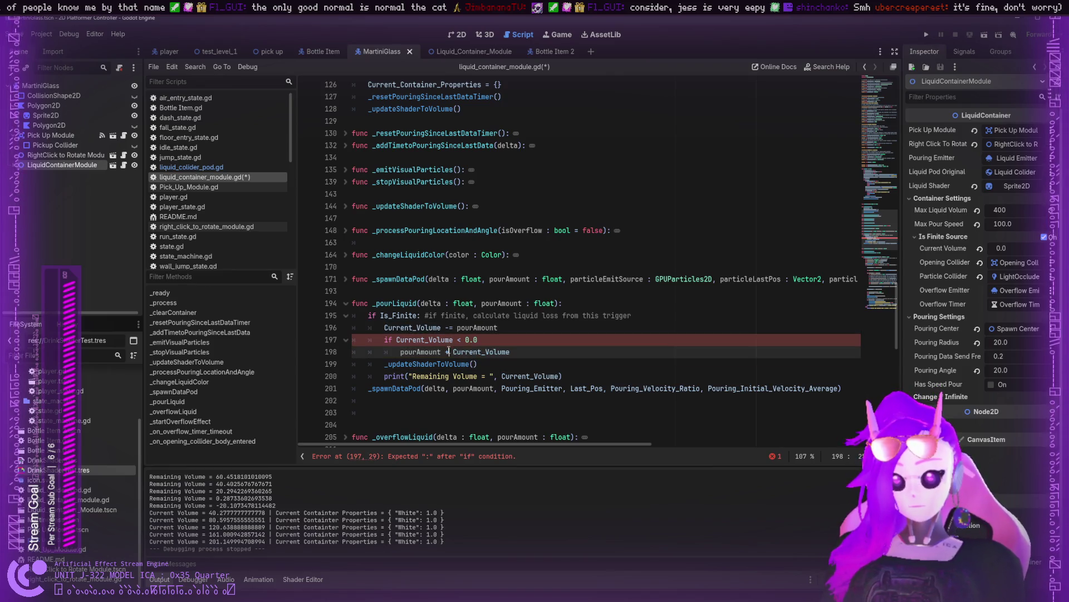
pyautogui.write('=')
pyautogui.press('Escape')
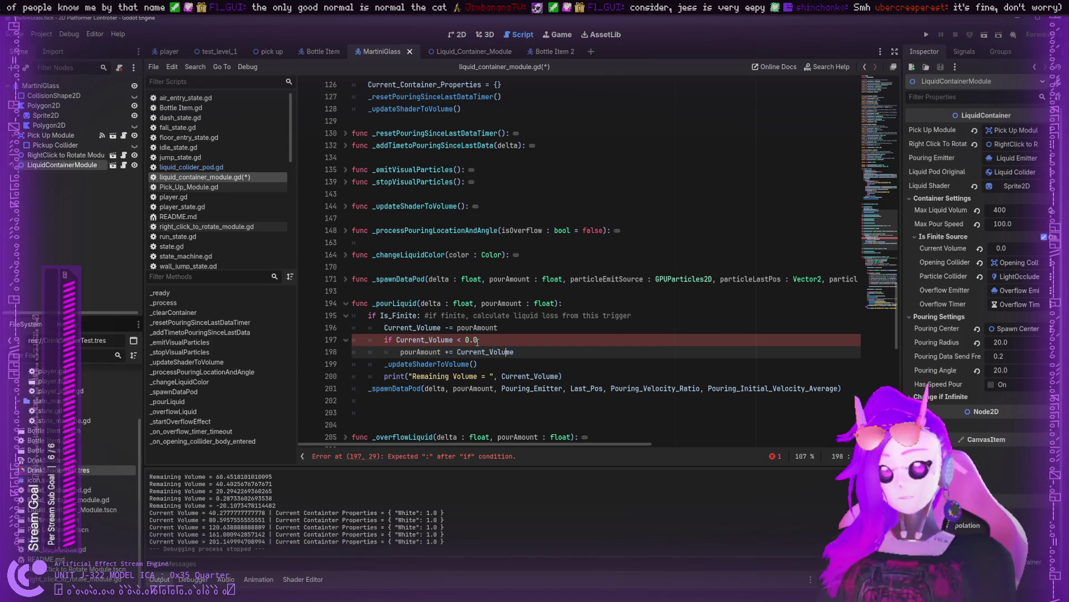
# Step: Add 'Current_Volume = 0.0' as the second line of the if block
pyautogui.doubleClick(422, 352)
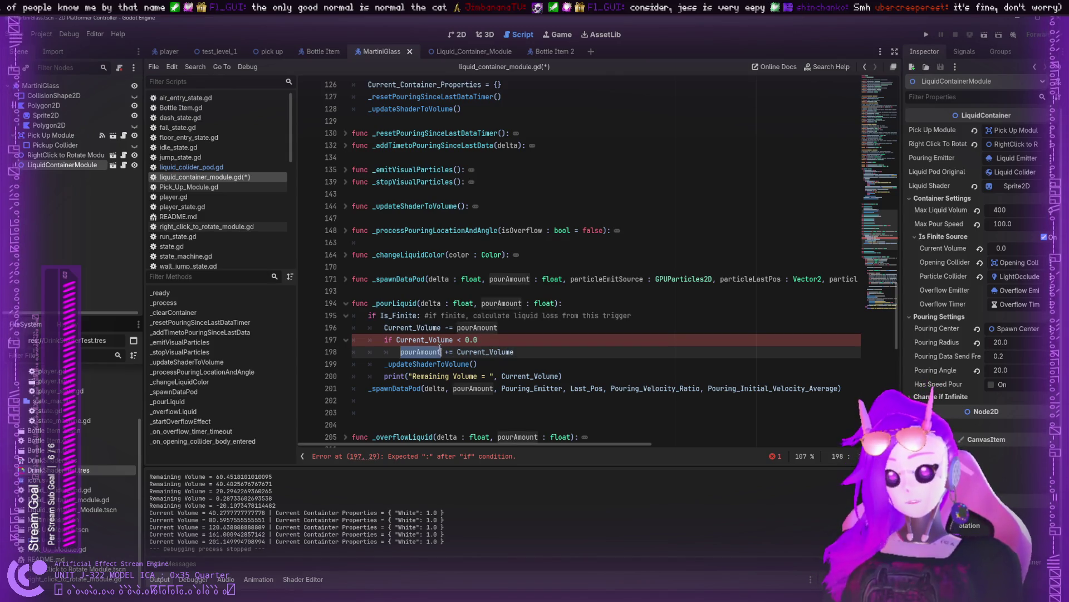
pyautogui.click(483, 340)
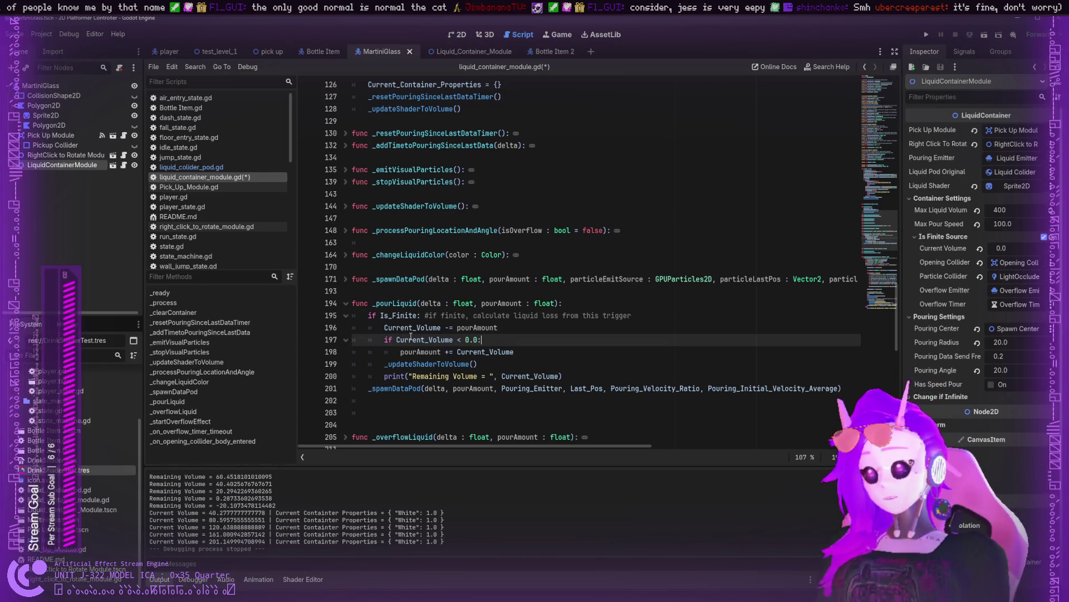
pyautogui.click(552, 385)
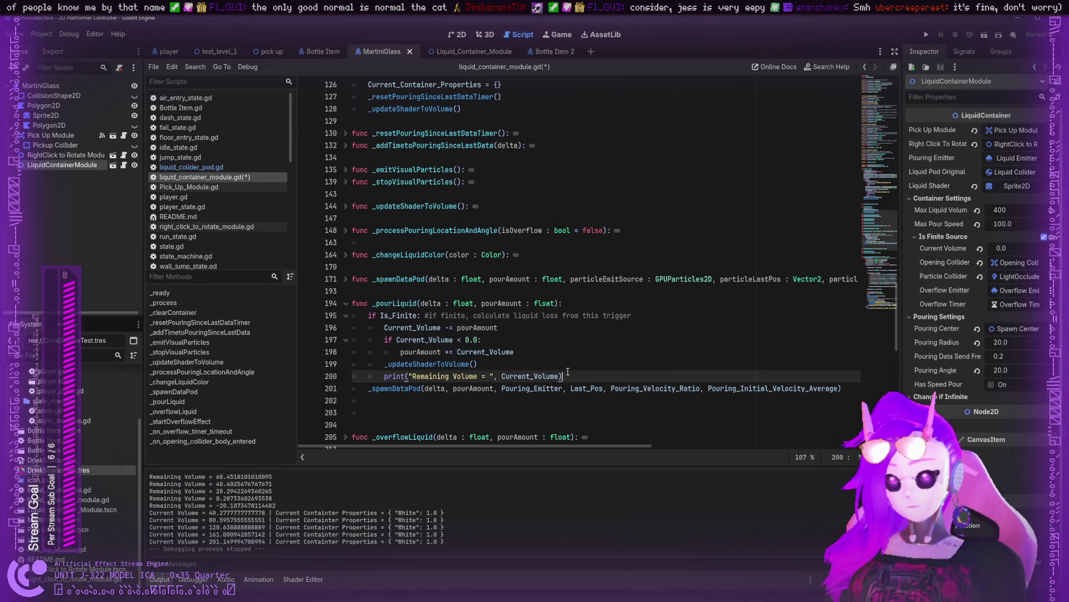
pyautogui.click(537, 353)
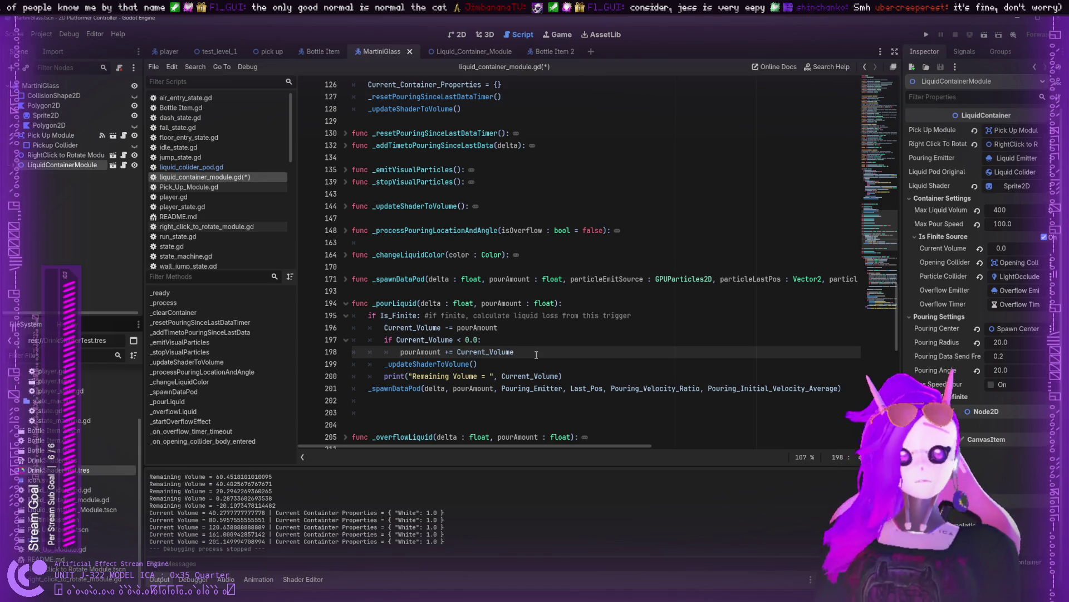
pyautogui.press('Return')
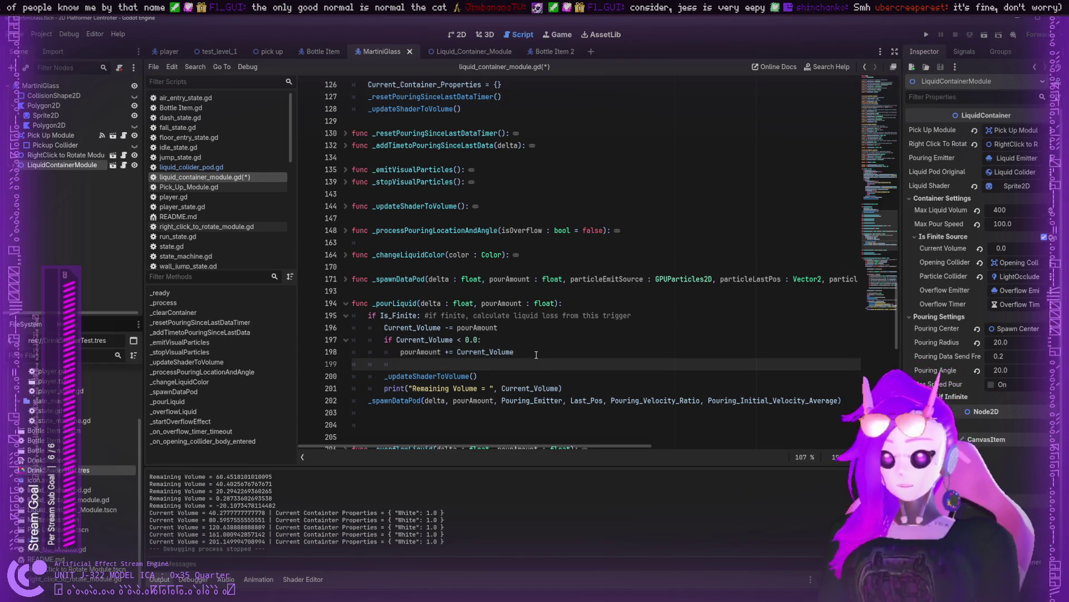
pyautogui.write('Current_')
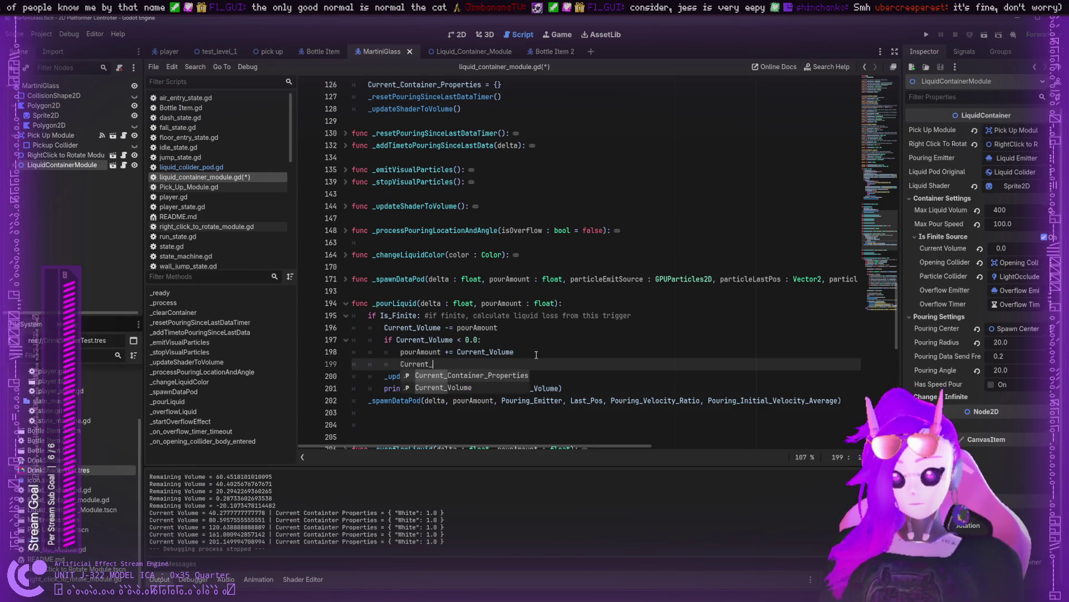
pyautogui.write('Volume = 0.0')
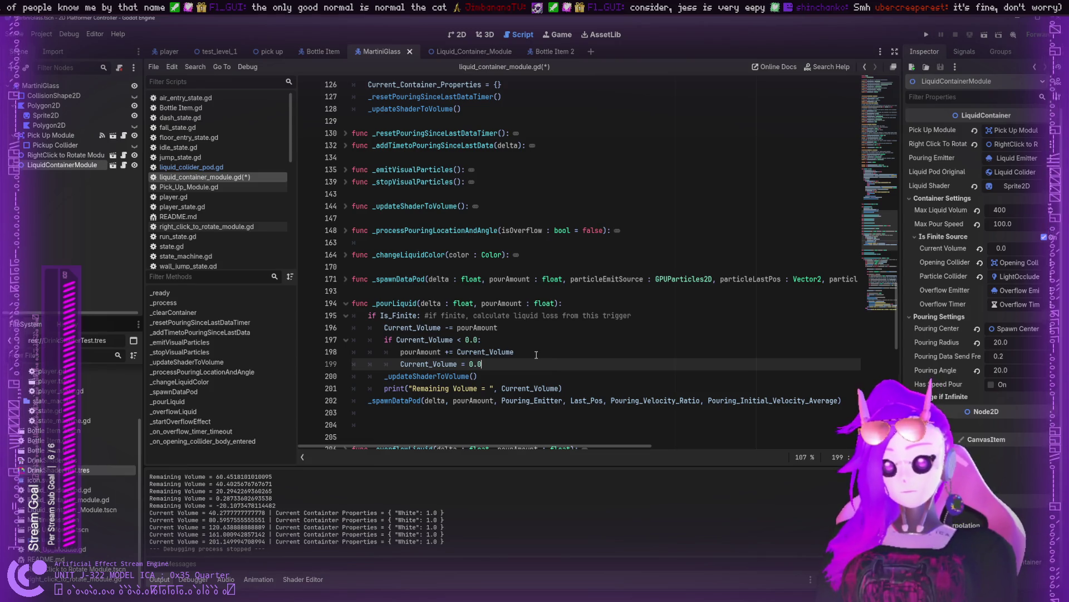
pyautogui.doubleClick(438, 364)
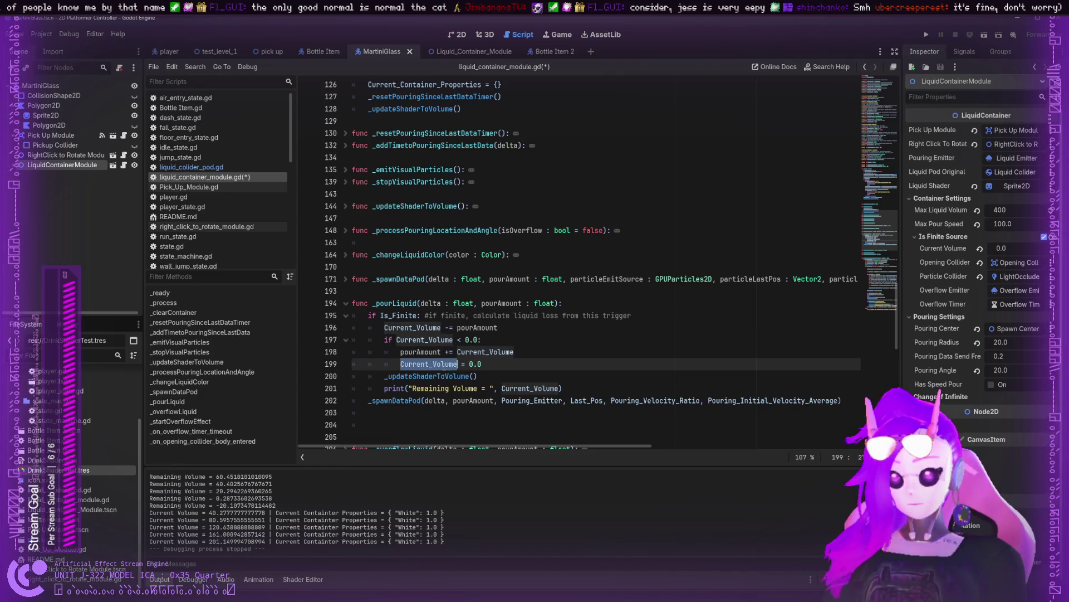
pyautogui.scroll(-4, 424, 376)
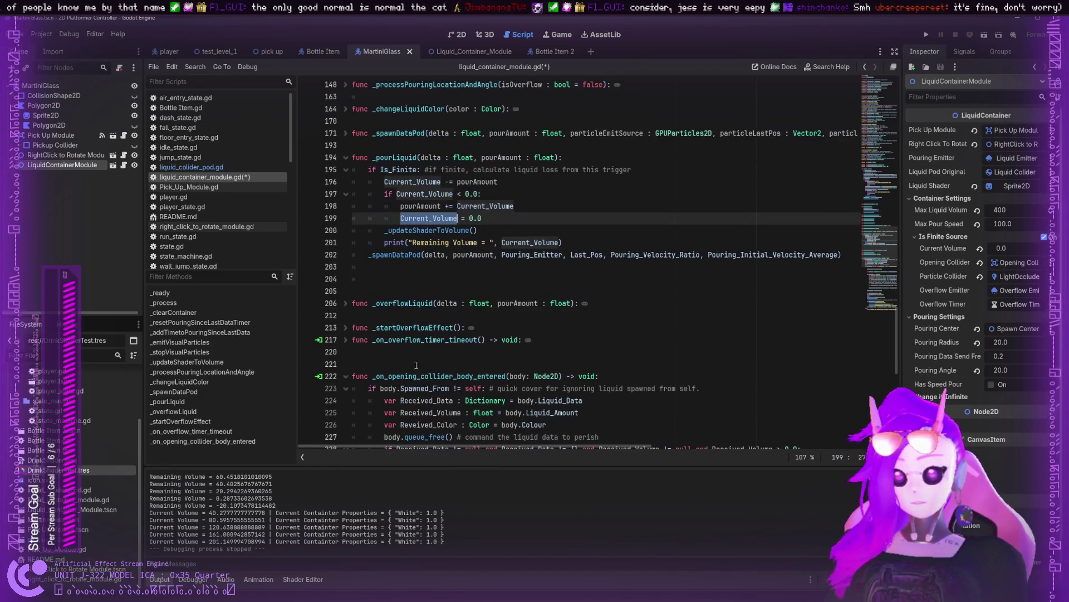
# Step: Review the overflow functions and copy the _clearContainer function name
pyautogui.doubleClick(402, 303)
pyautogui.doubleClick(423, 339)
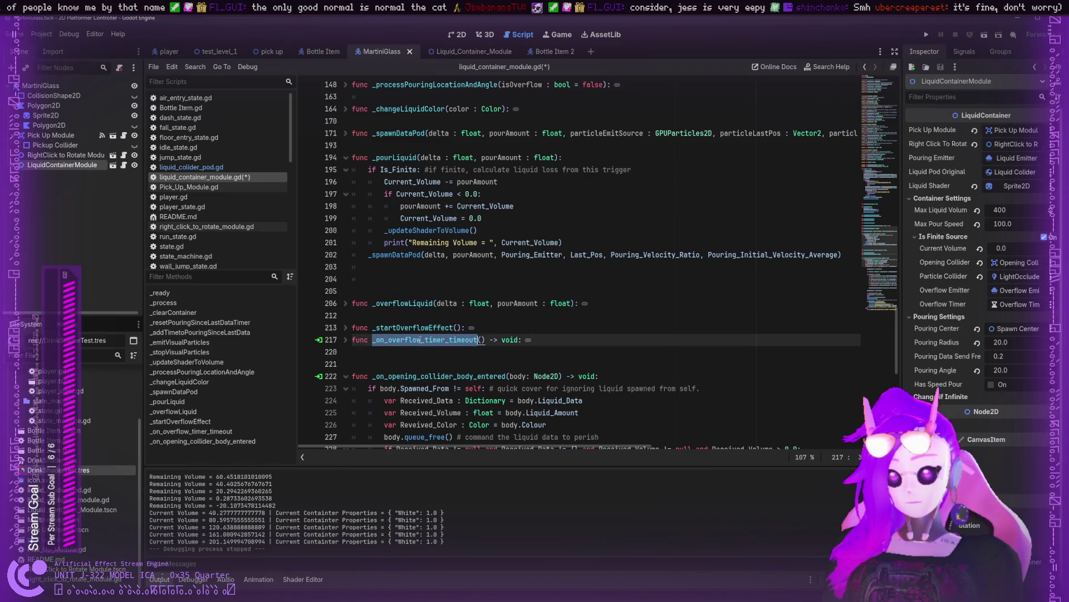
pyautogui.scroll(-3, 390, 339)
pyautogui.scroll(3, 390, 340)
pyautogui.click(346, 342)
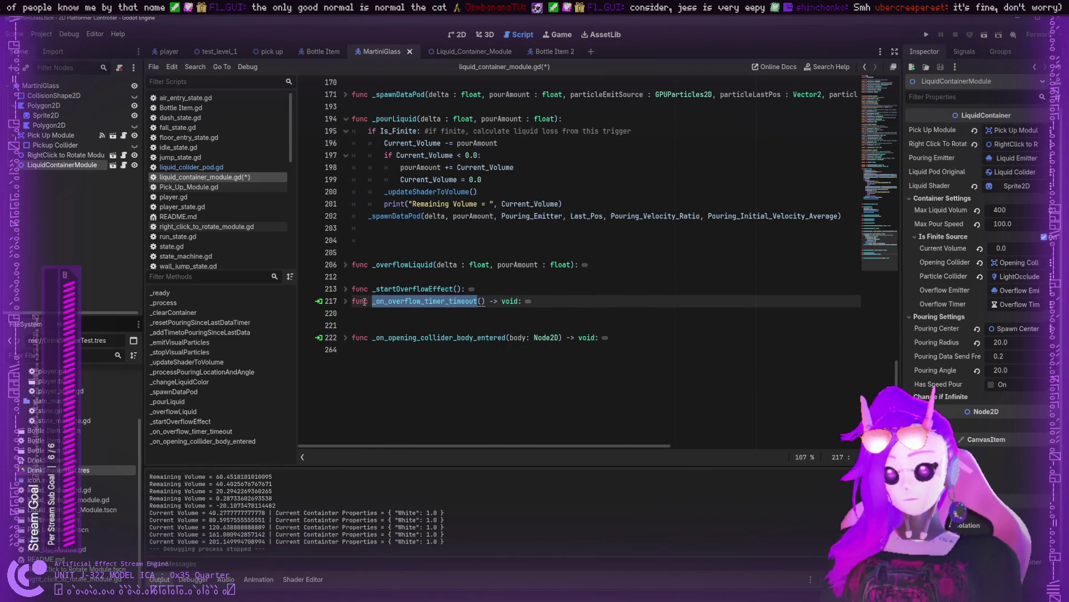
pyautogui.scroll(10, 377, 297)
pyautogui.doubleClick(392, 255)
pyautogui.hotkey('ctrl', 'c')
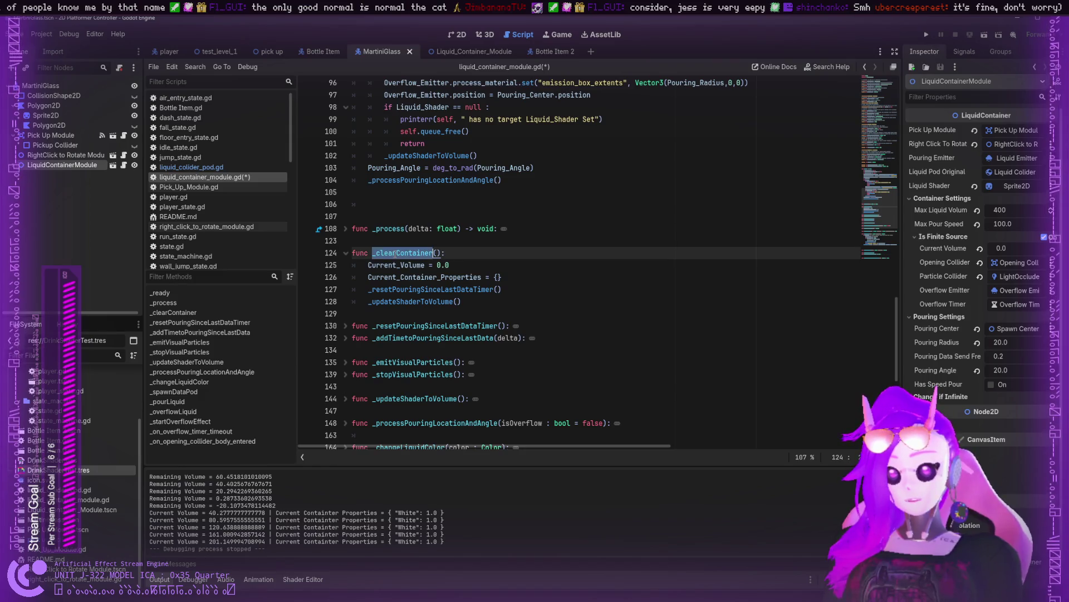
pyautogui.scroll(-6, 432, 329)
# Step: Replace 'Current_Volume = 0.0' on line 199 with a '_clearContainer()' call
pyautogui.moveTo(482, 337); pyautogui.dragTo(401, 338)
pyautogui.hotkey('ctrl', 'v')
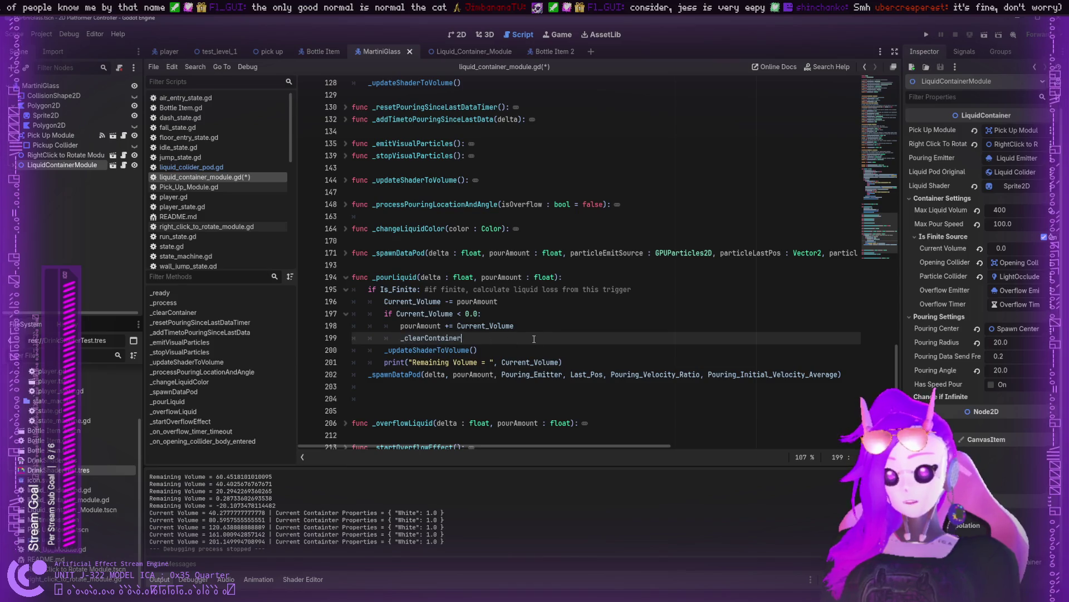
pyautogui.write('()')
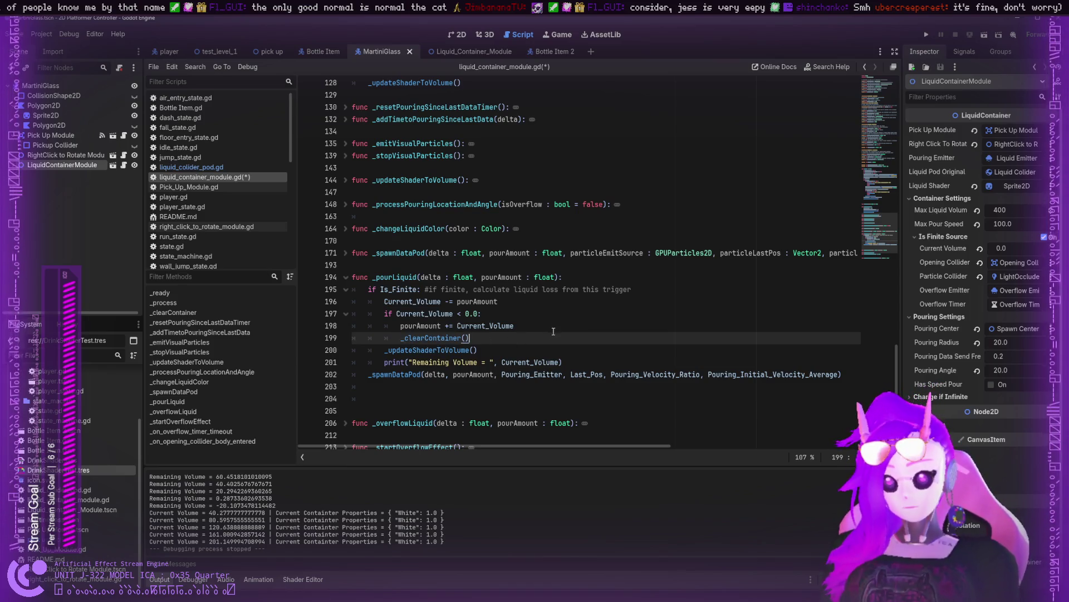
pyautogui.click(530, 350)
# Step: After reviewing _clearContainer, delete the call, leaving line 199 blank
pyautogui.scroll(6, 520, 345)
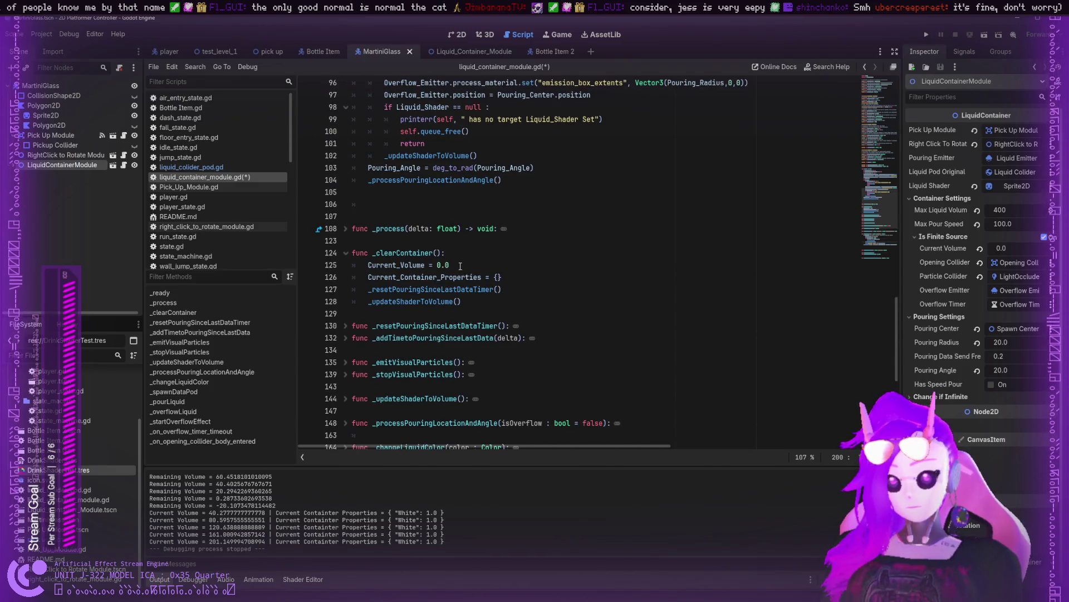
pyautogui.click(461, 267)
pyautogui.click(474, 299)
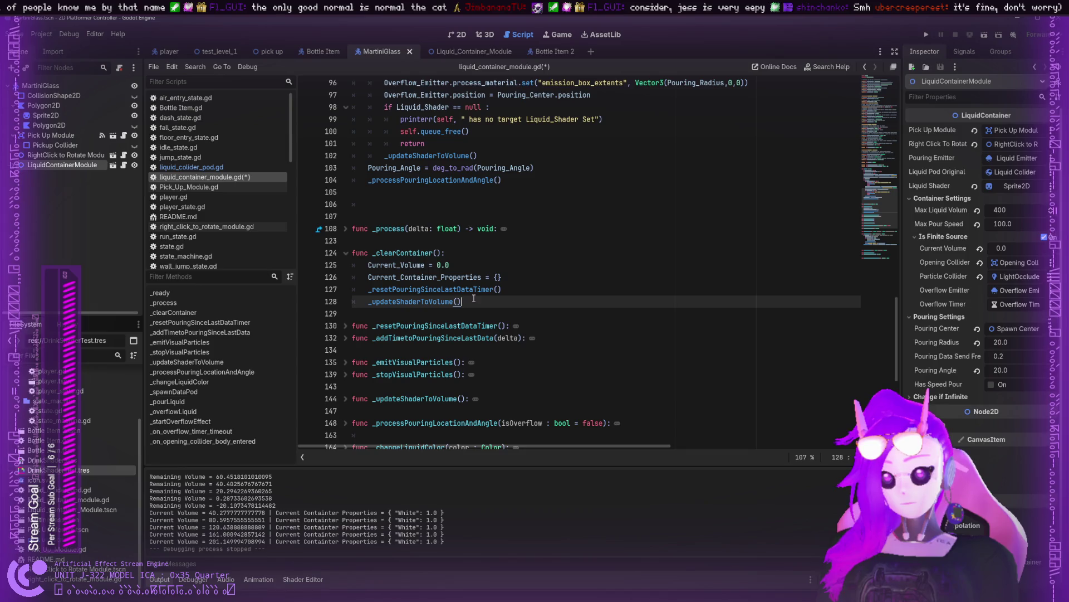
pyautogui.moveTo(512, 287)
pyautogui.mouseDown()
pyautogui.moveTo(357, 289)
pyautogui.moveTo(368, 277)
pyautogui.mouseUp()
pyautogui.scroll(-7, 405, 278)
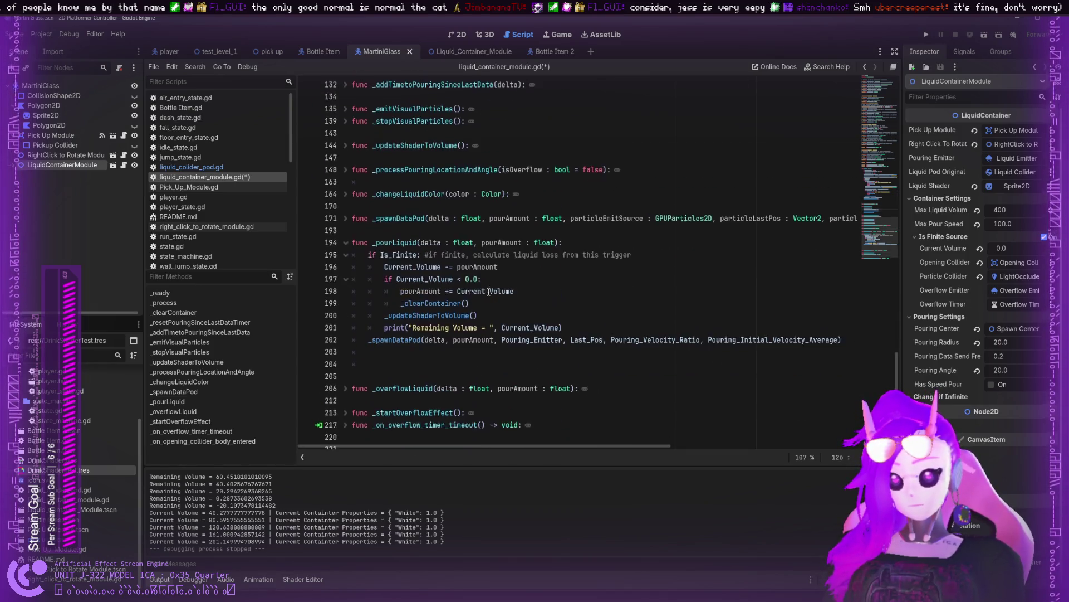
pyautogui.moveTo(469, 303); pyautogui.dragTo(401, 303)
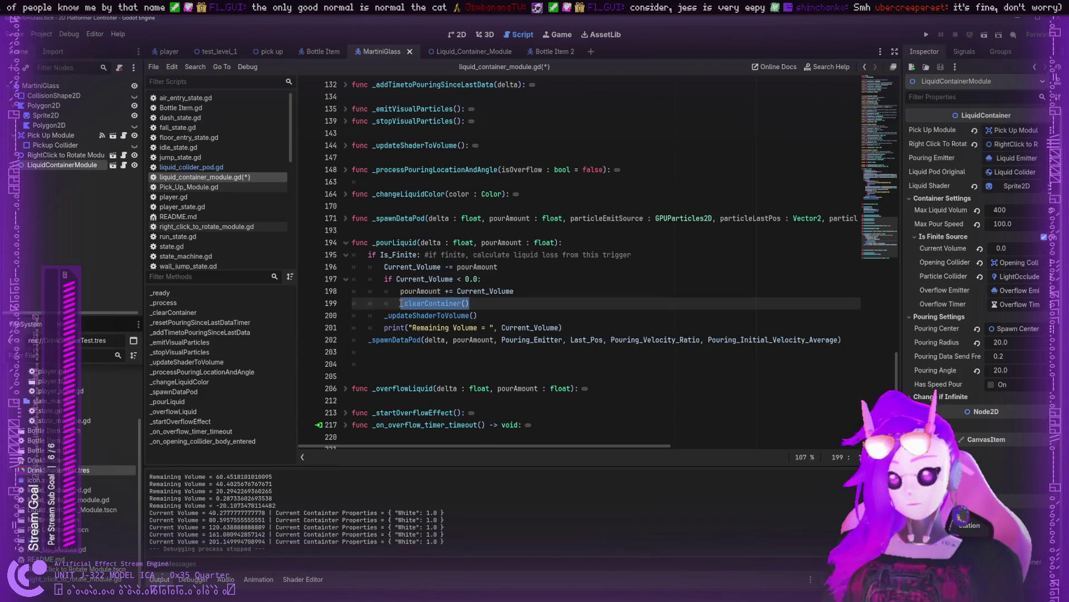
pyautogui.press('BackSpace')
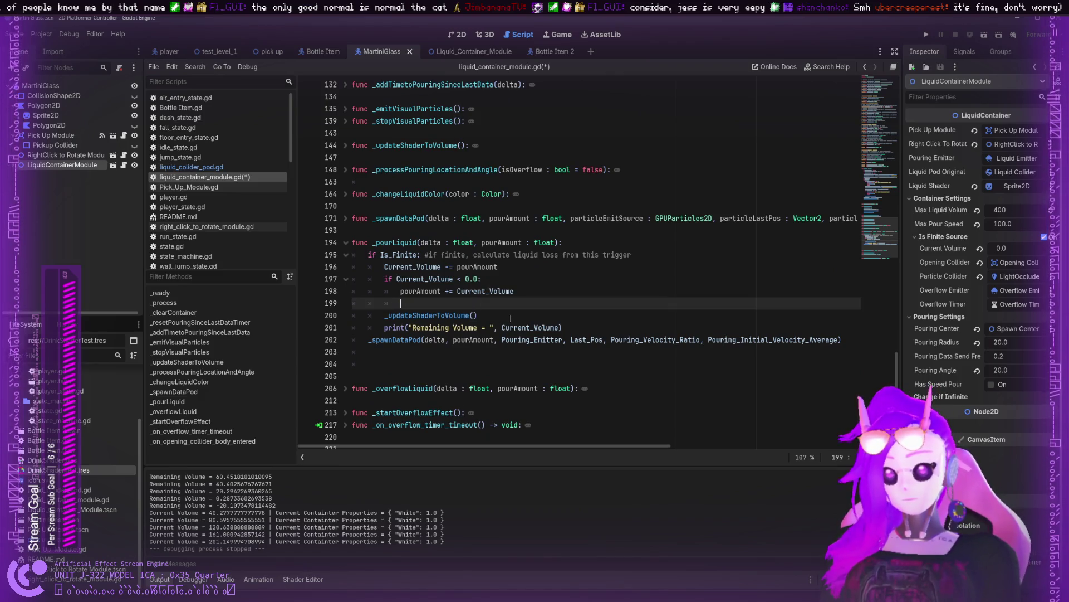
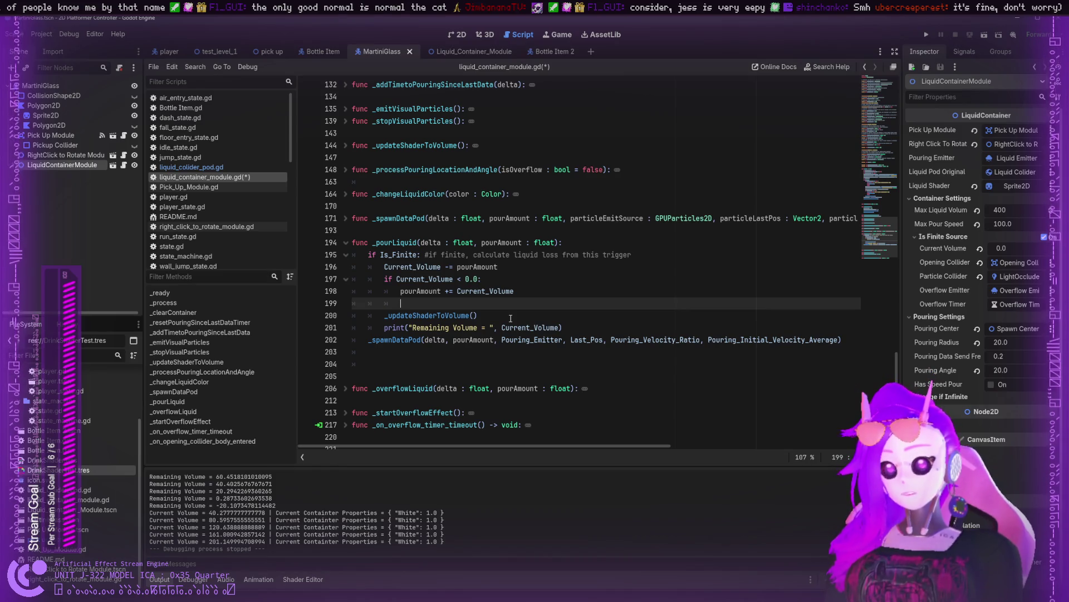
# Step: On line 199, add call_deferred("_clearContainer") for volume below zero and save liquid_container_module.gd
pyautogui.write('deffe')
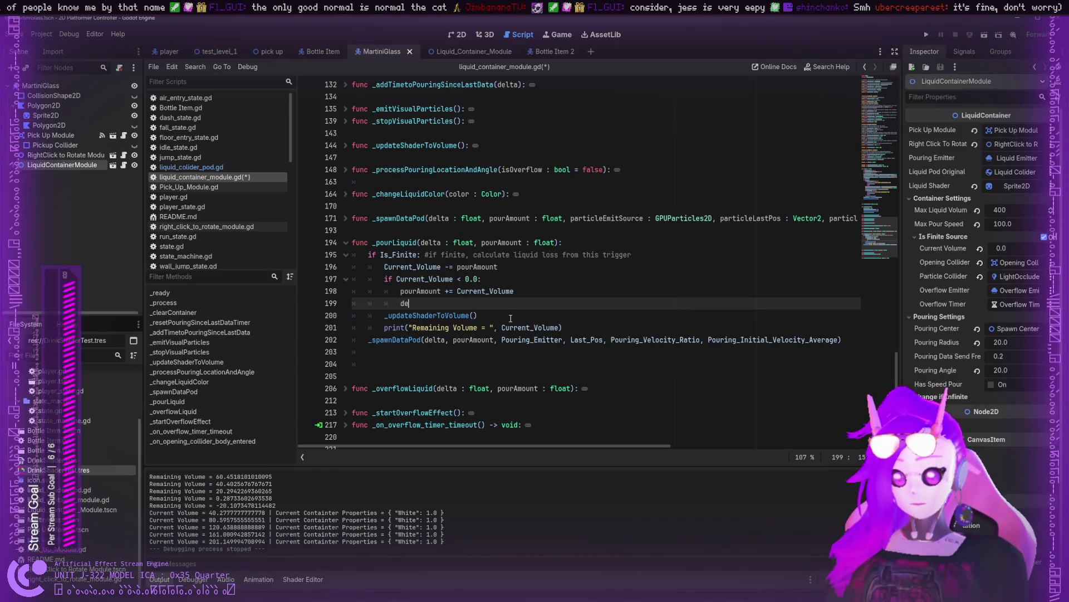
pyautogui.press('BackSpace')
pyautogui.press('BackSpace')
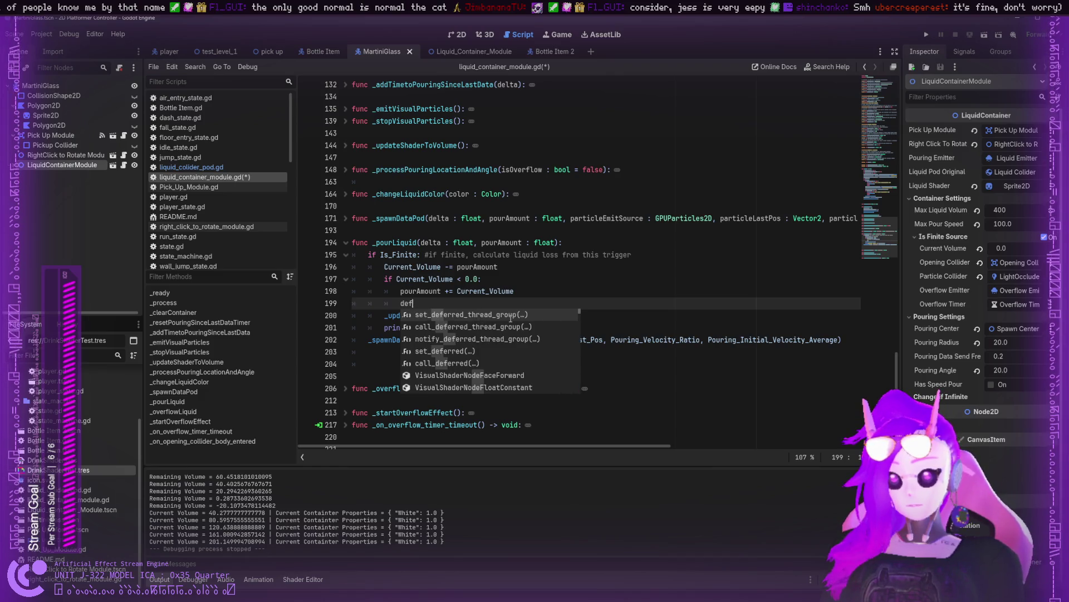
pyautogui.write('erred')
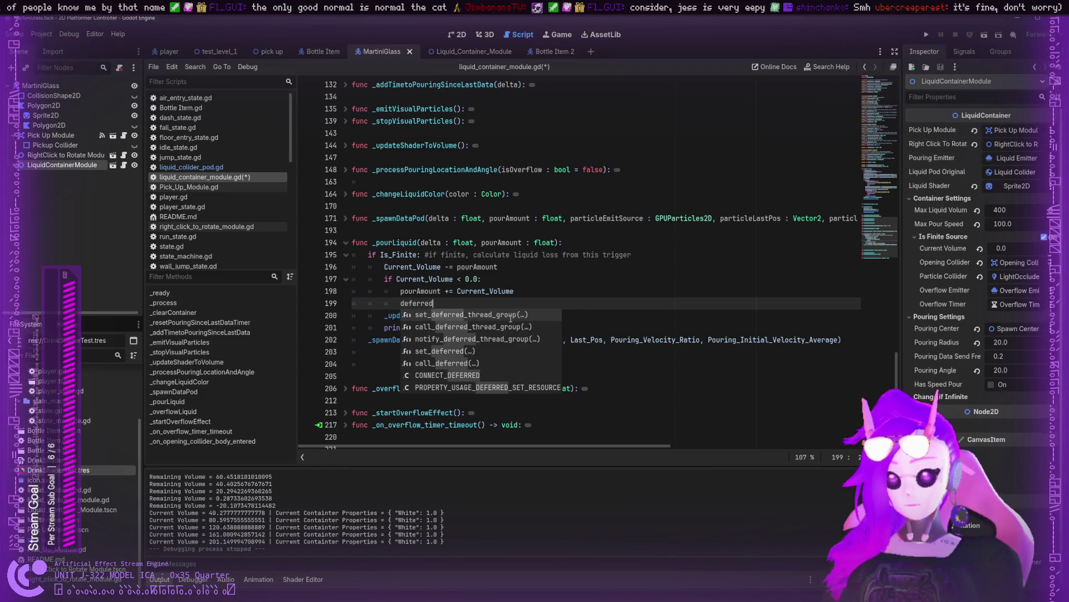
pyautogui.press('Down')
pyautogui.press('Down')
pyautogui.press('Down')
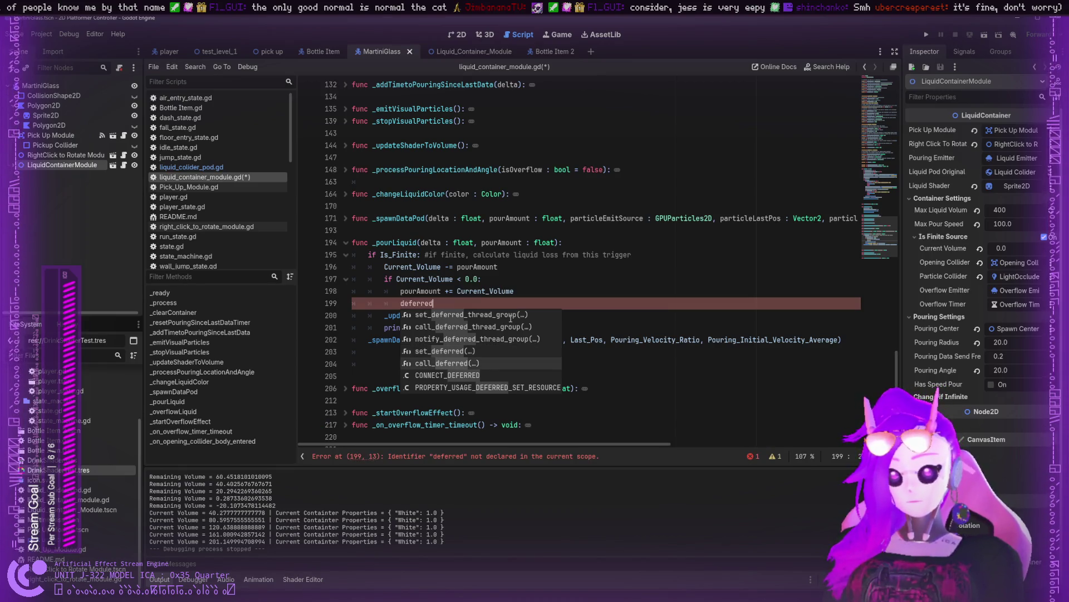
pyautogui.press('Return')
pyautogui.write('"')
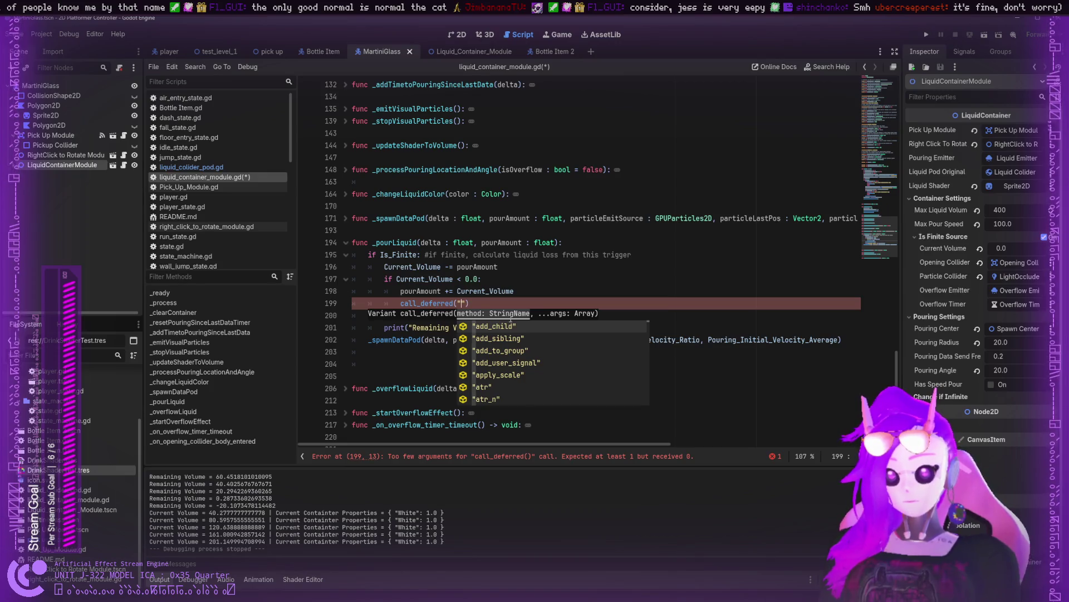
pyautogui.write('_clearContainer()')
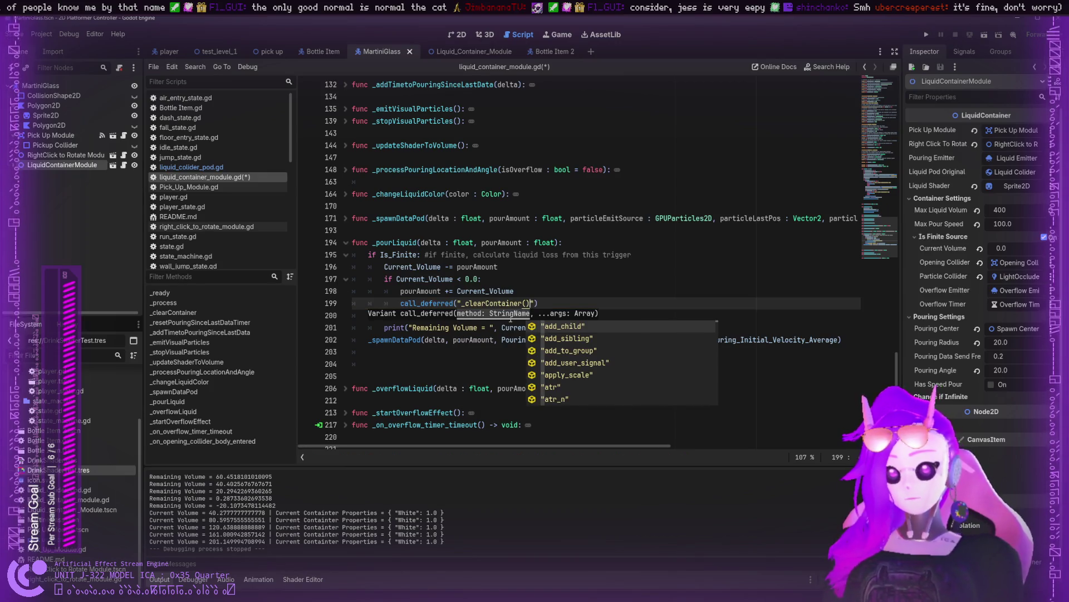
pyautogui.press('Right')
pyautogui.press('BackSpace')
pyautogui.press('BackSpace')
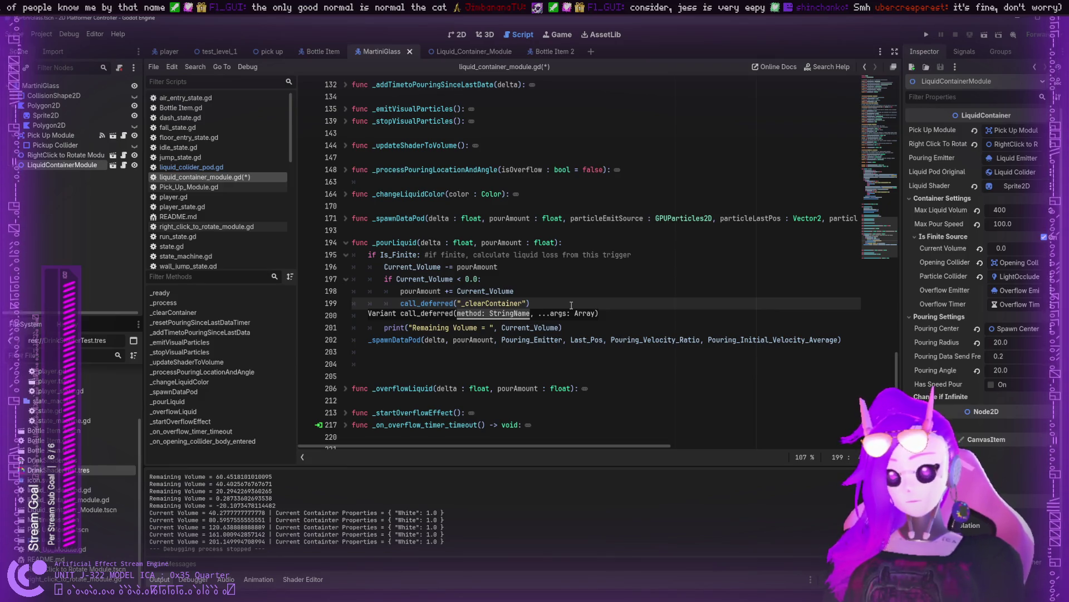
pyautogui.press('Escape')
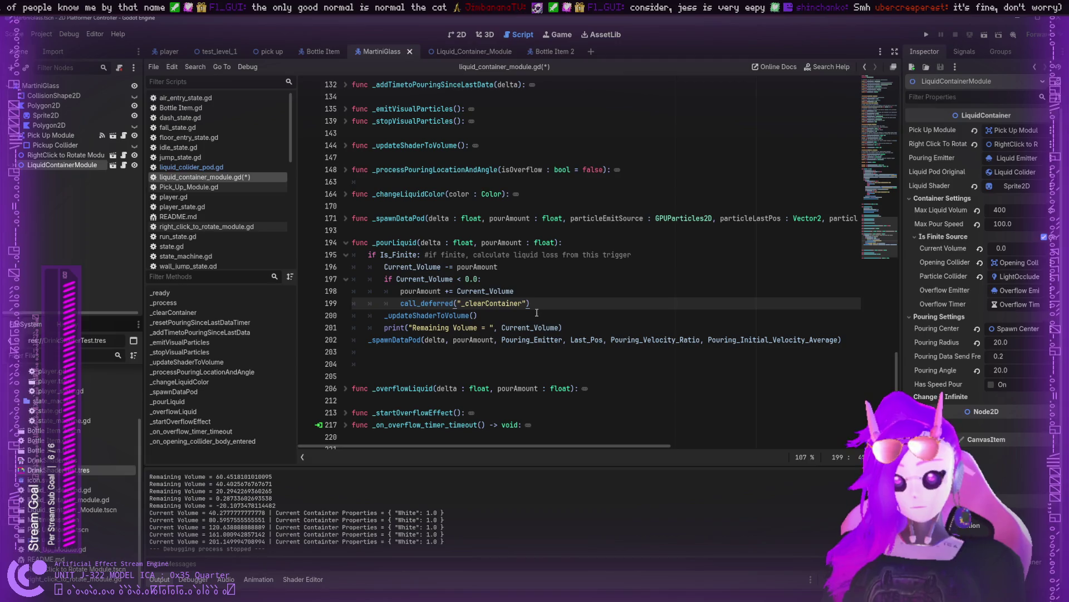
pyautogui.press('Down')
pyautogui.click(535, 304)
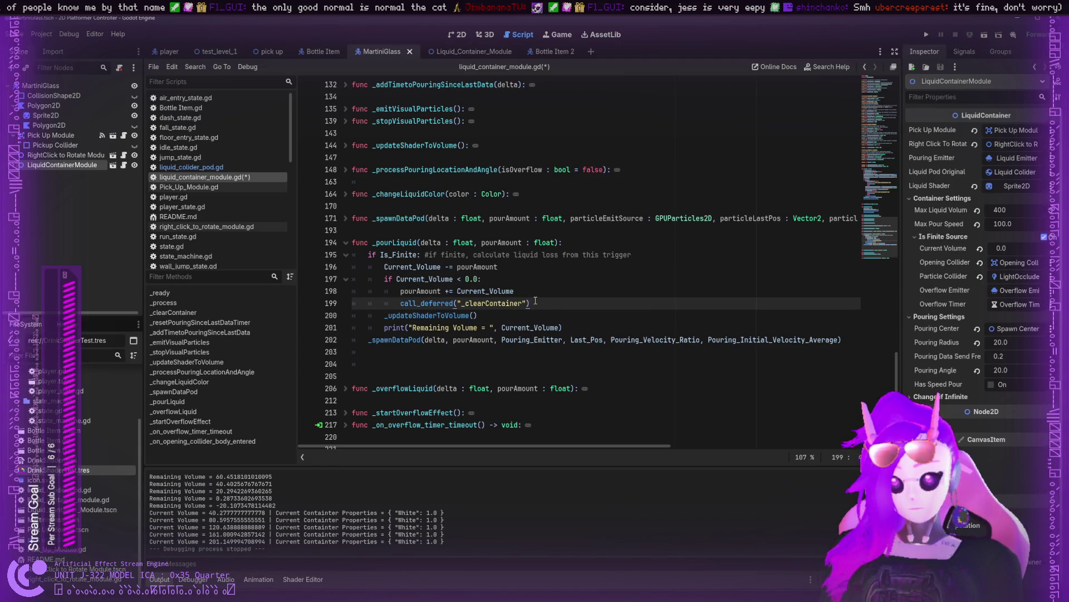
pyautogui.hotkey('ctrl', 's')
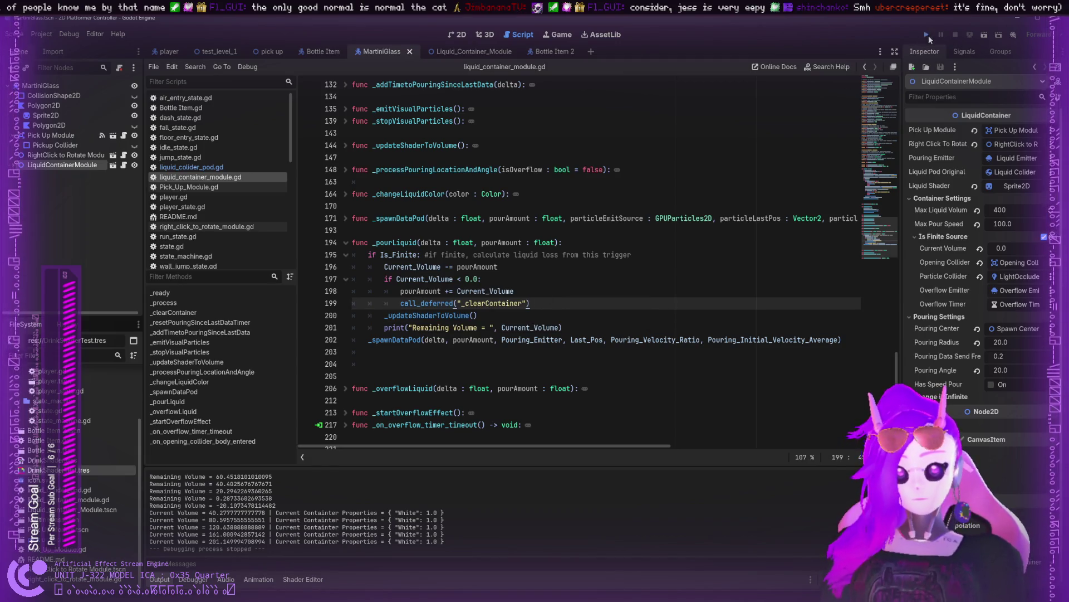
# Step: Run the game, put the martini glass on the table, pour in the white and cyan bottles, then stop
pyautogui.click(928, 34)
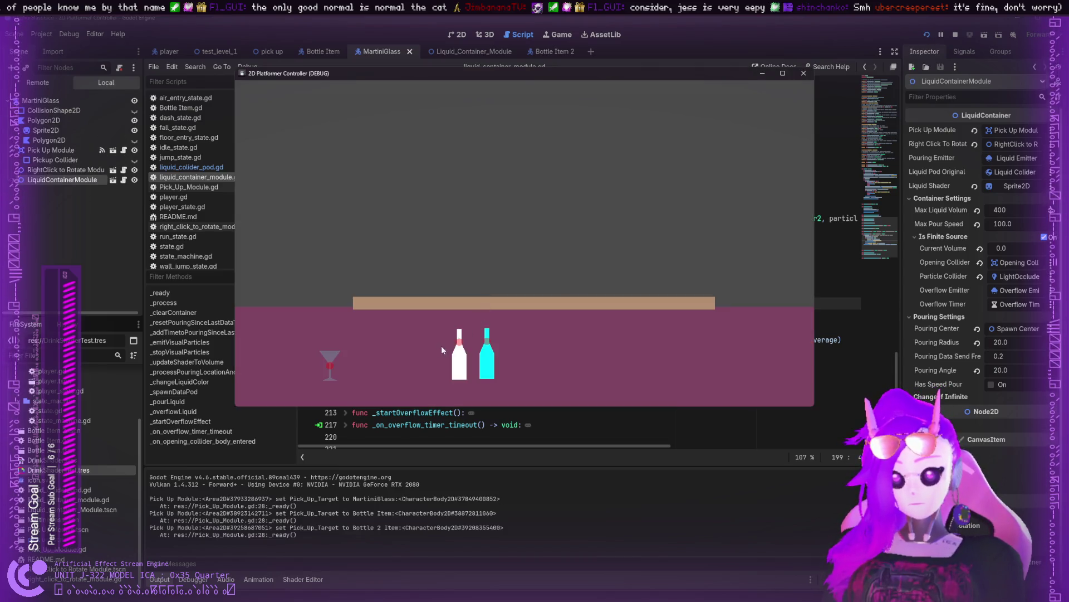
pyautogui.moveTo(330, 356); pyautogui.dragTo(417, 276)
pyautogui.moveTo(459, 343)
pyautogui.mouseDown()
pyautogui.moveTo(440, 248)
pyautogui.moveTo(447, 257)
pyautogui.mouseUp()
pyautogui.moveTo(416, 273); pyautogui.dragTo(425, 247)
pyautogui.moveTo(487, 343)
pyautogui.mouseDown()
pyautogui.moveTo(464, 251)
pyautogui.moveTo(446, 237)
pyautogui.moveTo(466, 259)
pyautogui.moveTo(417, 247)
pyautogui.mouseUp()
pyautogui.press('F8')
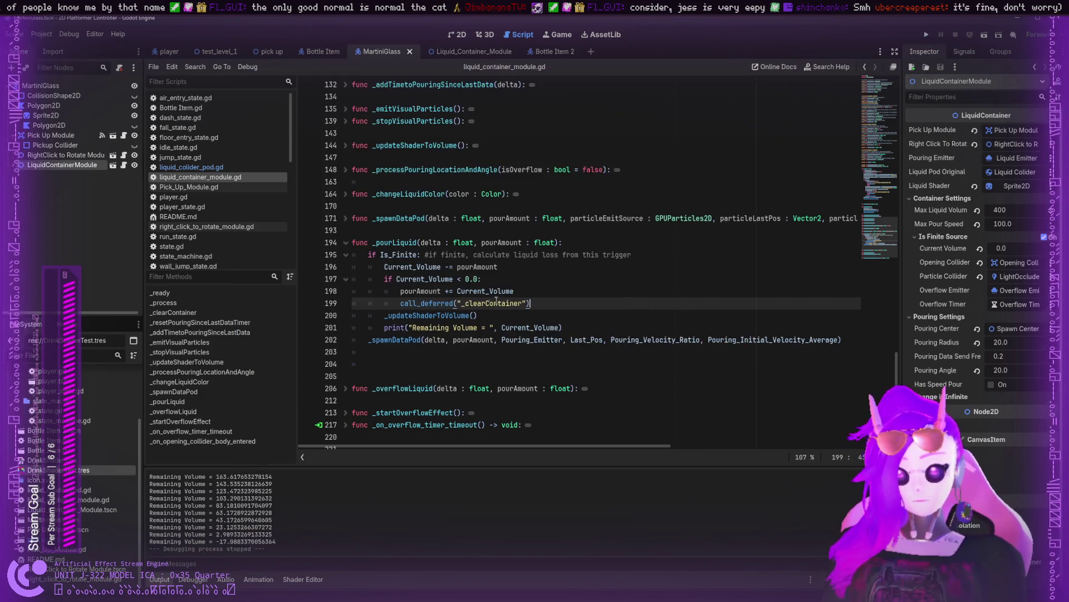
# Step: Add print("Called Clear") on a new line below the deferred _clearContainer call
pyautogui.scroll(2, 468, 269)
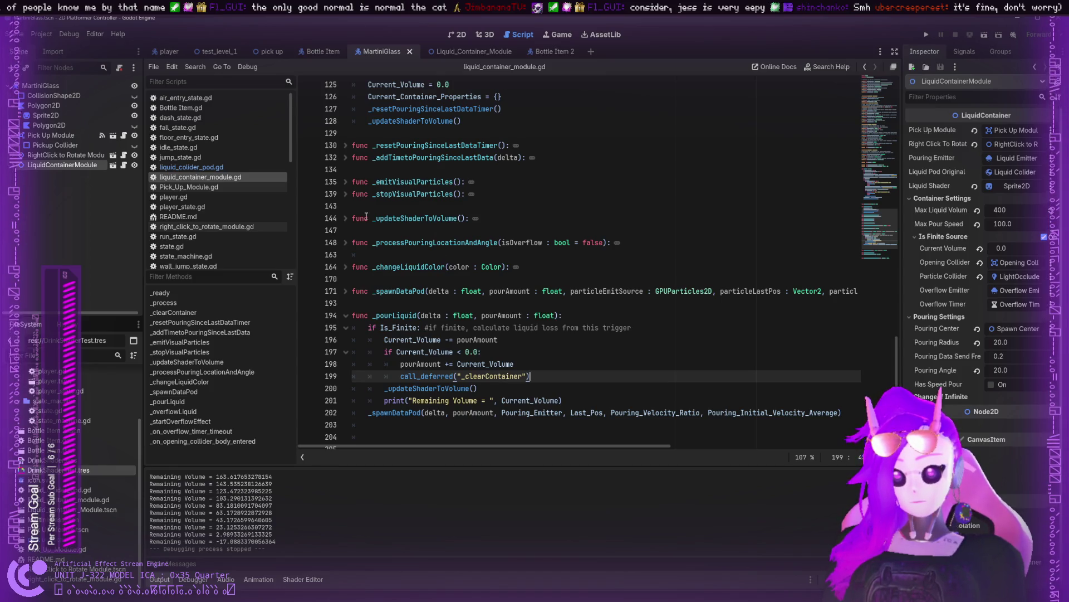
pyautogui.click(345, 266)
pyautogui.click(346, 267)
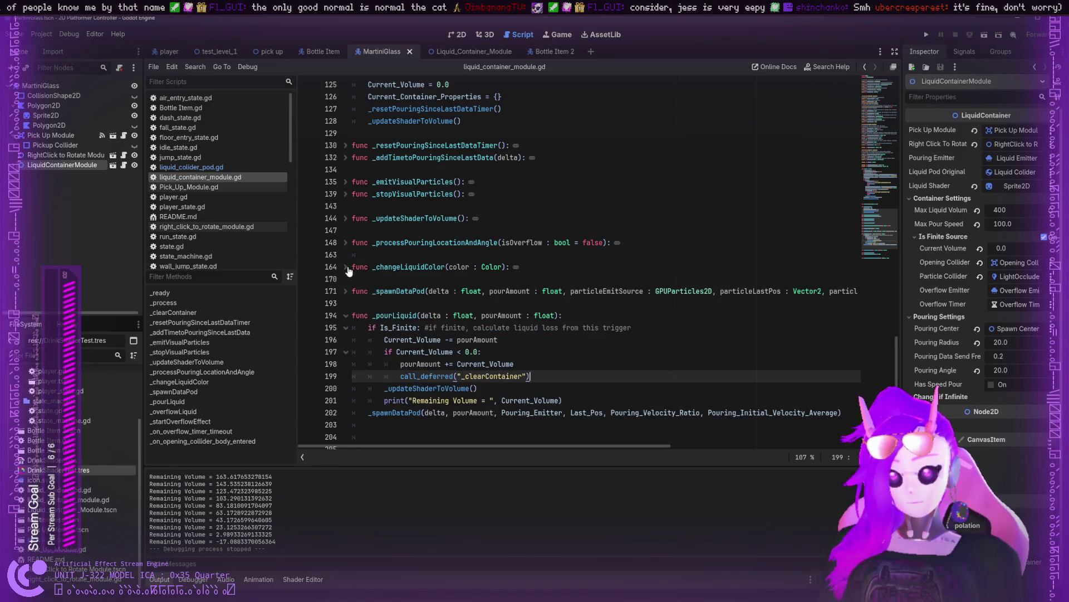
pyautogui.press('Return')
pyautogui.write('#')
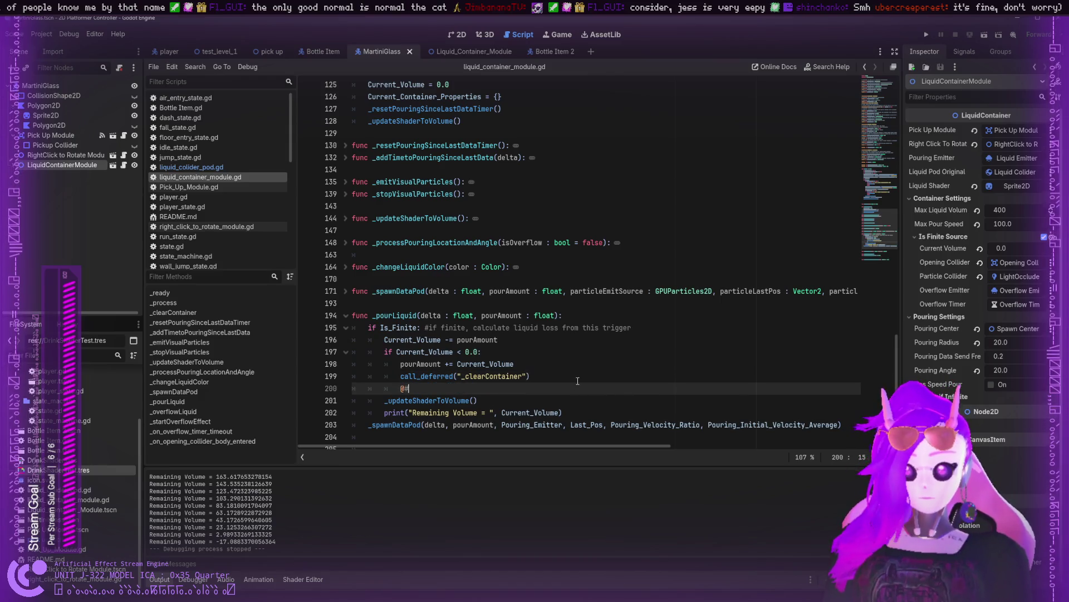
pyautogui.press('BackSpace')
pyautogui.write('print (')
pyautogui.press('BackSpace')
pyautogui.press('BackSpace')
pyautogui.write('(')
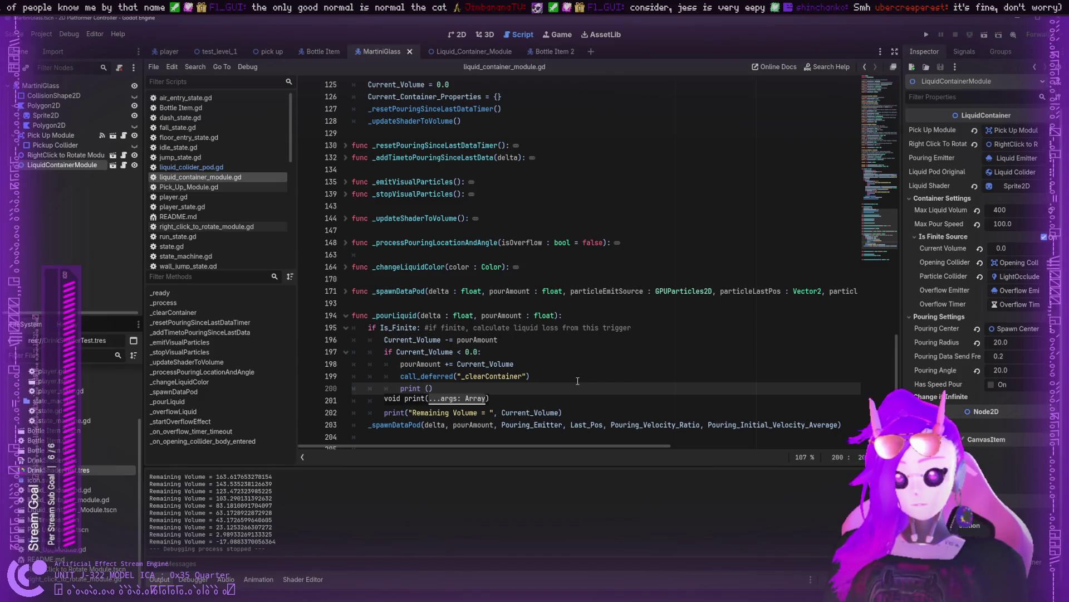
pyautogui.write('"Called ')
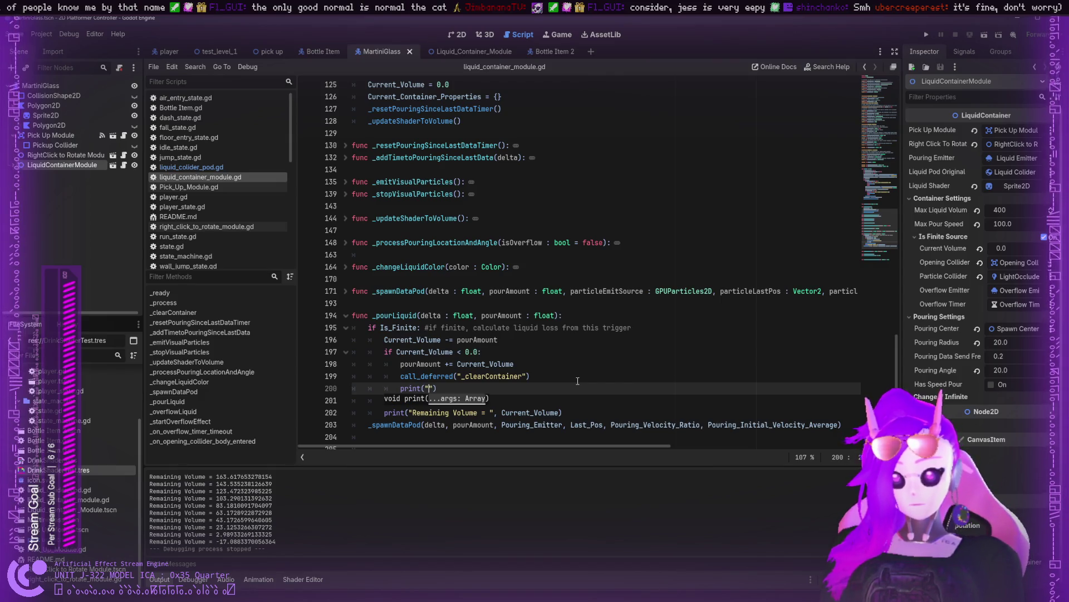
pyautogui.write('Clear')
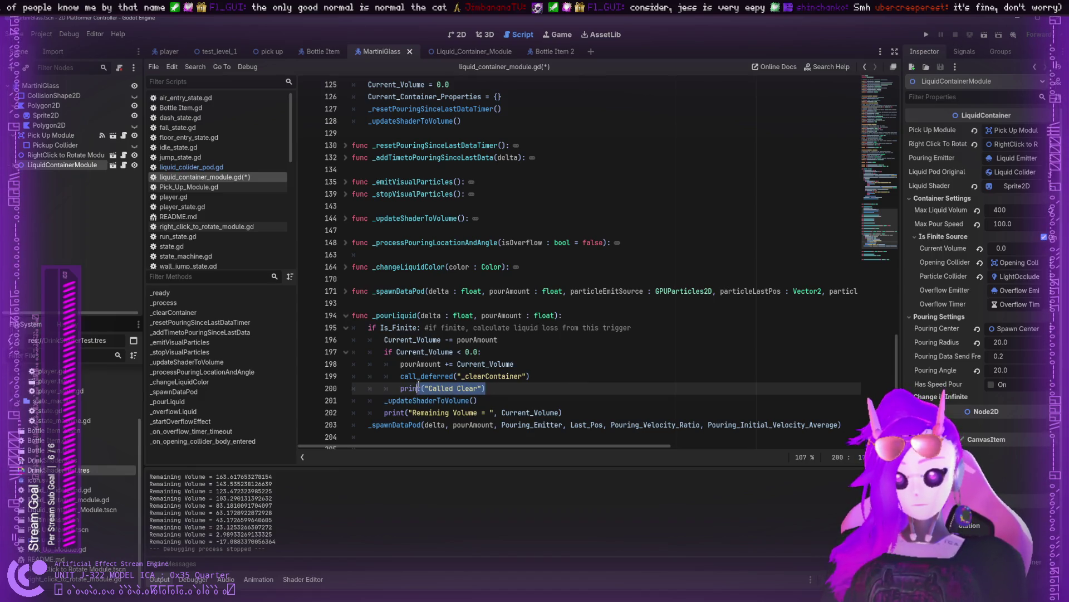
# Step: Add print("Actioned Clear") at the end of _clearContainer, save the script, and relaunch the game
pyautogui.scroll(2, 401, 271)
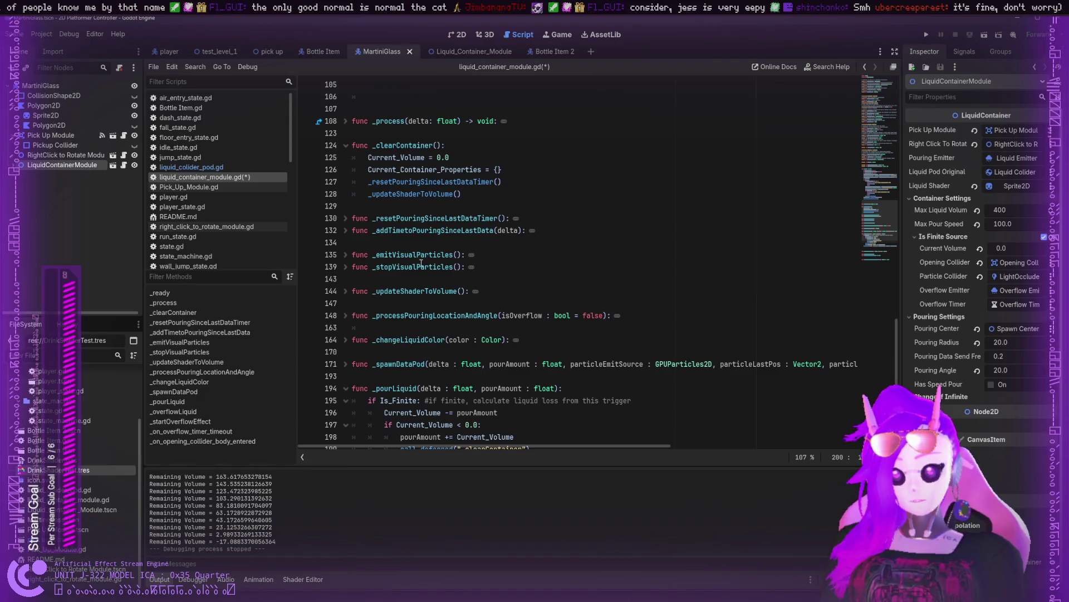
pyautogui.click(522, 196)
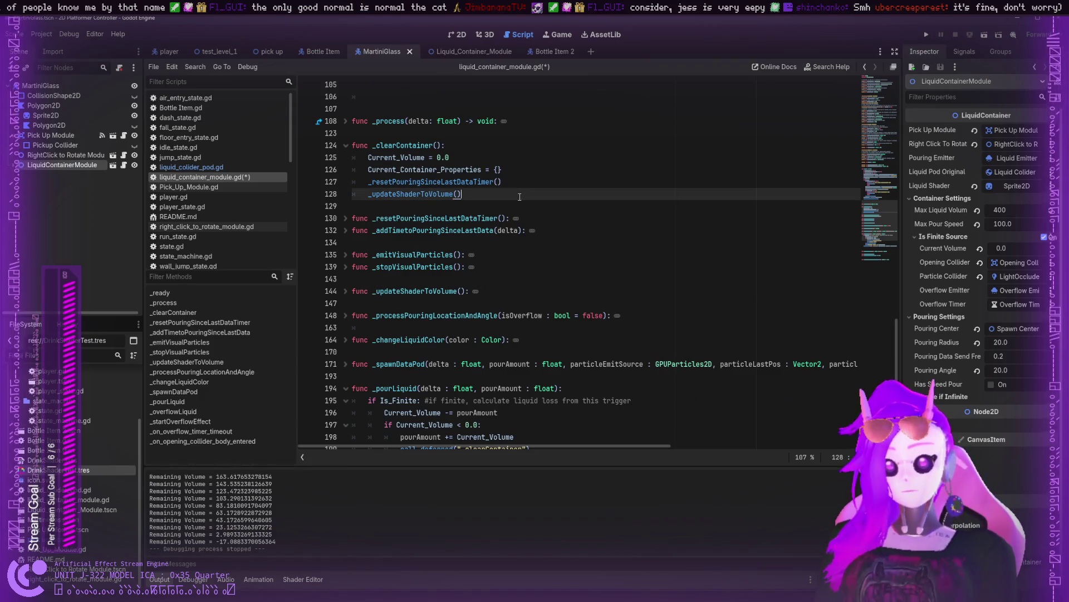
pyautogui.press('Return')
pyautogui.write('print("Called Clear")')
pyautogui.press('BackSpace')
pyautogui.press('BackSpace')
pyautogui.press('BackSpace')
pyautogui.write('AC')
pyautogui.press('BackSpace')
pyautogui.write('ctioned')
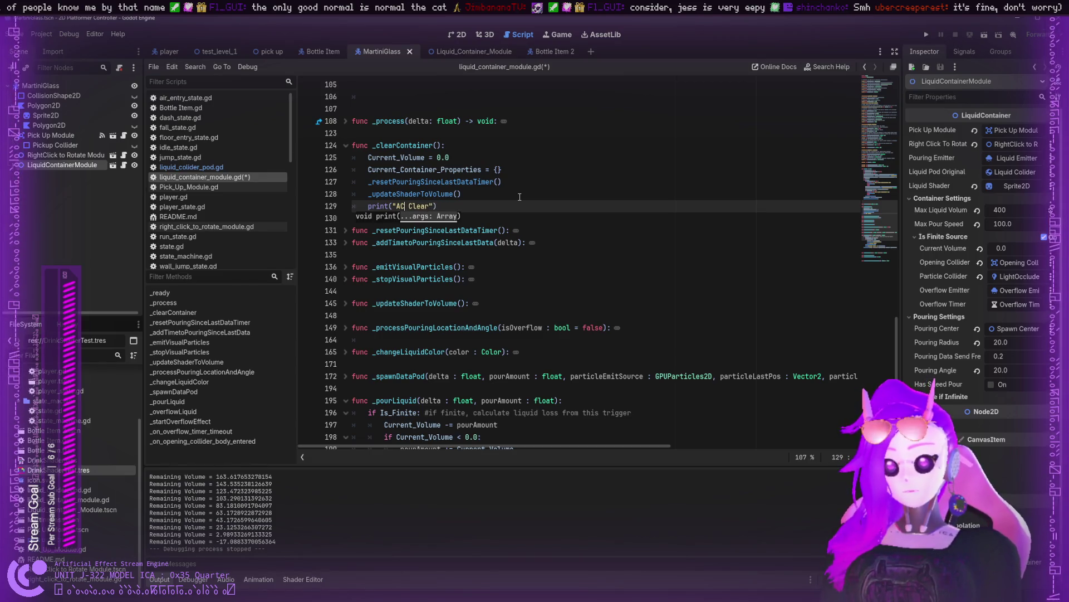
pyautogui.press('End')
pyautogui.hotkey('ctrl', 's')
pyautogui.click(929, 33)
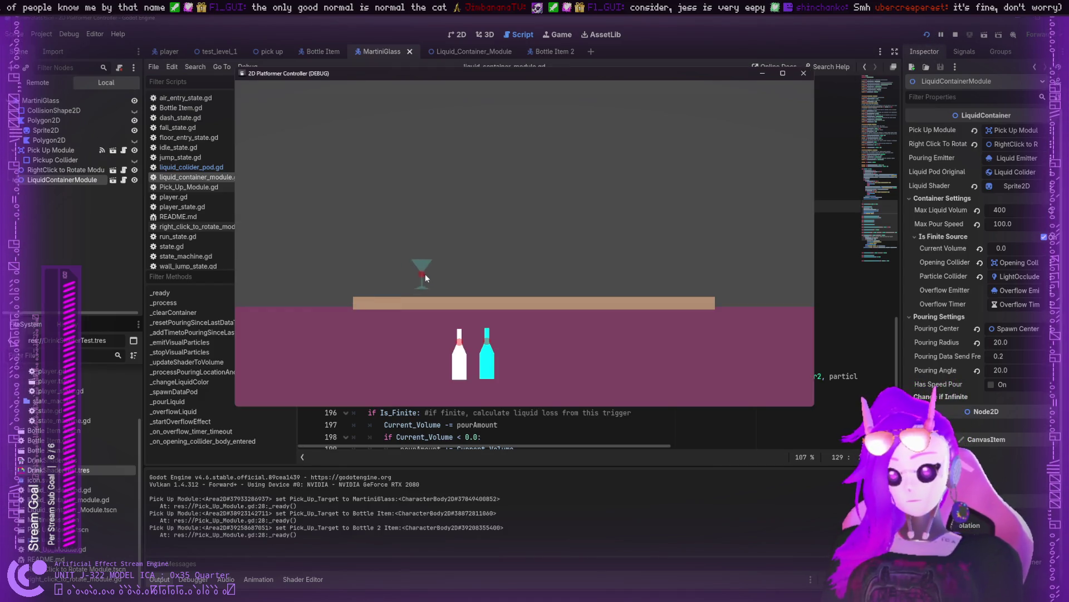
# Step: Pour the white bottle into the martini glass and find Called Clear and Actioned Clear in the Output log
pyautogui.moveTo(546, 237)
pyautogui.mouseDown()
pyautogui.moveTo(637, 234)
pyautogui.moveTo(618, 241)
pyautogui.mouseUp()
pyautogui.moveTo(591, 276); pyautogui.dragTo(449, 231)
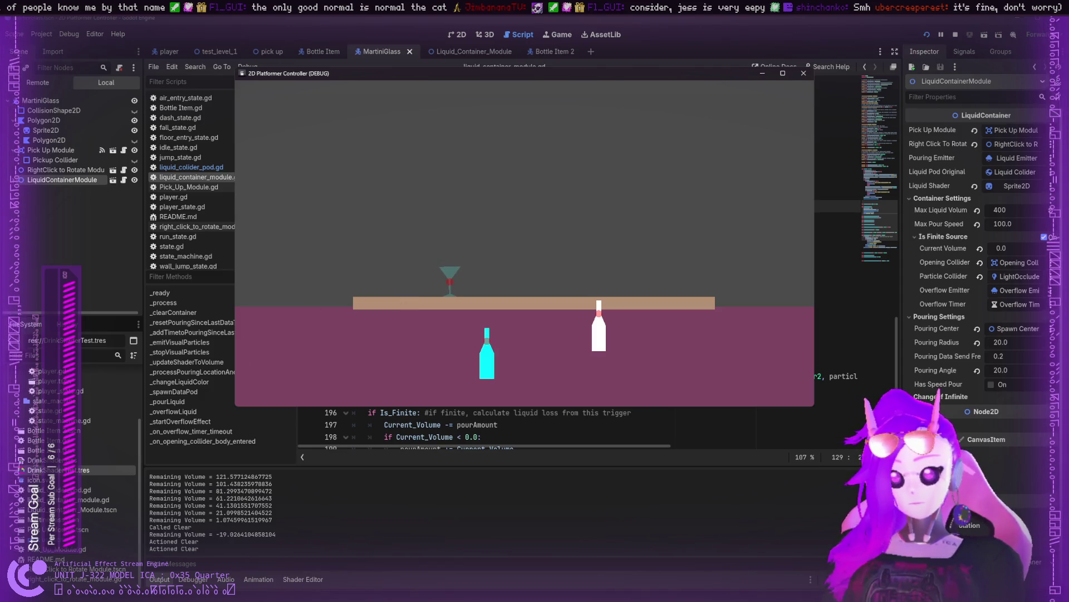
pyautogui.moveTo(179, 541); pyautogui.dragTo(198, 549)
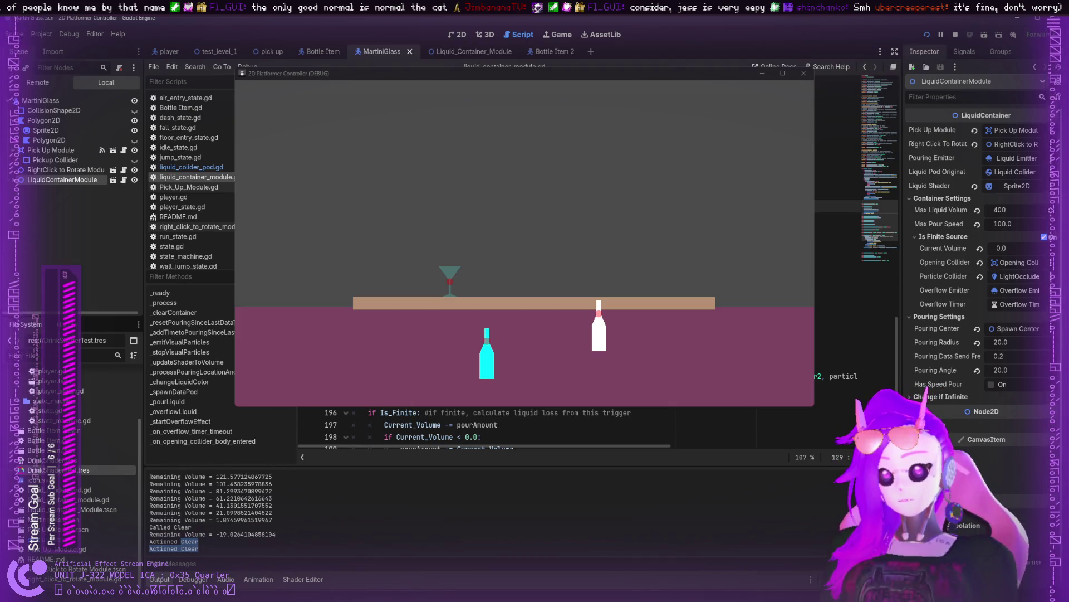
pyautogui.scroll(-3, 485, 429)
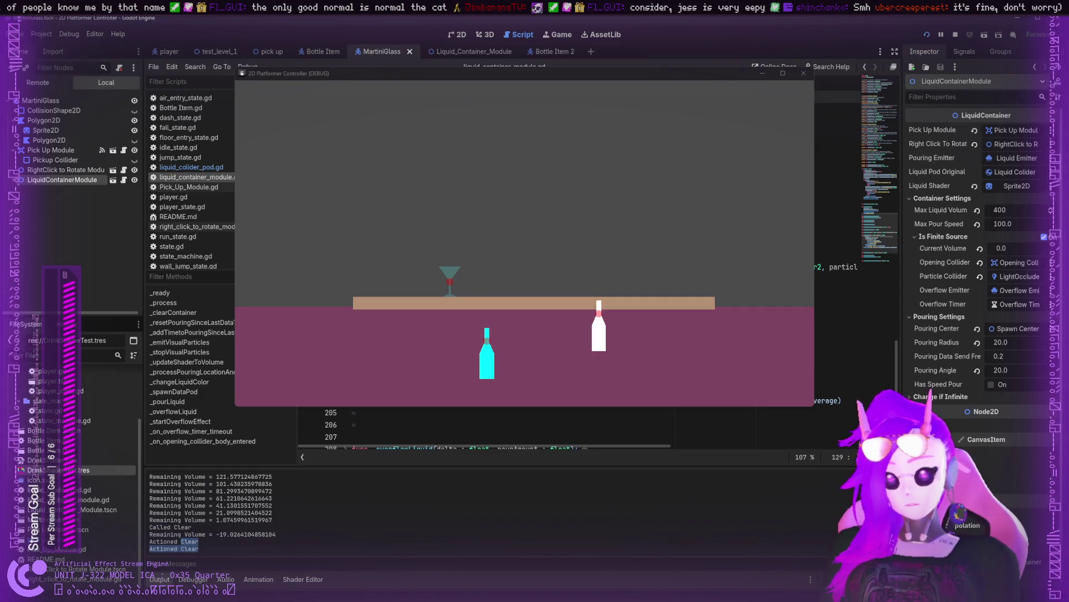
# Step: Review the pour code in _pourLiquid, _process and _clearContainer, then return to the running game
pyautogui.scroll(6, 485, 429)
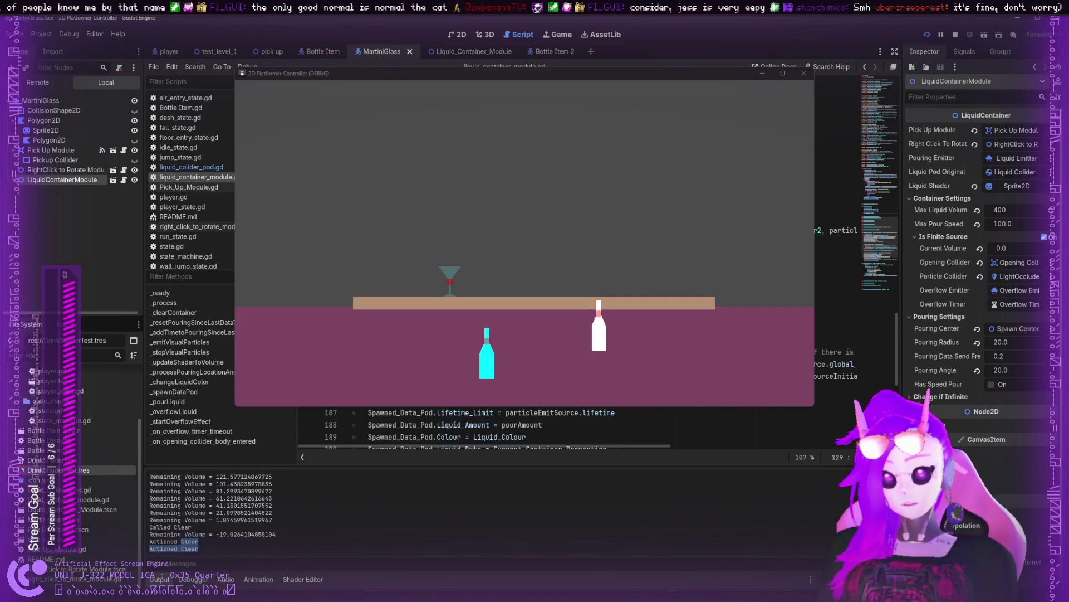
pyautogui.scroll(-5, 484, 429)
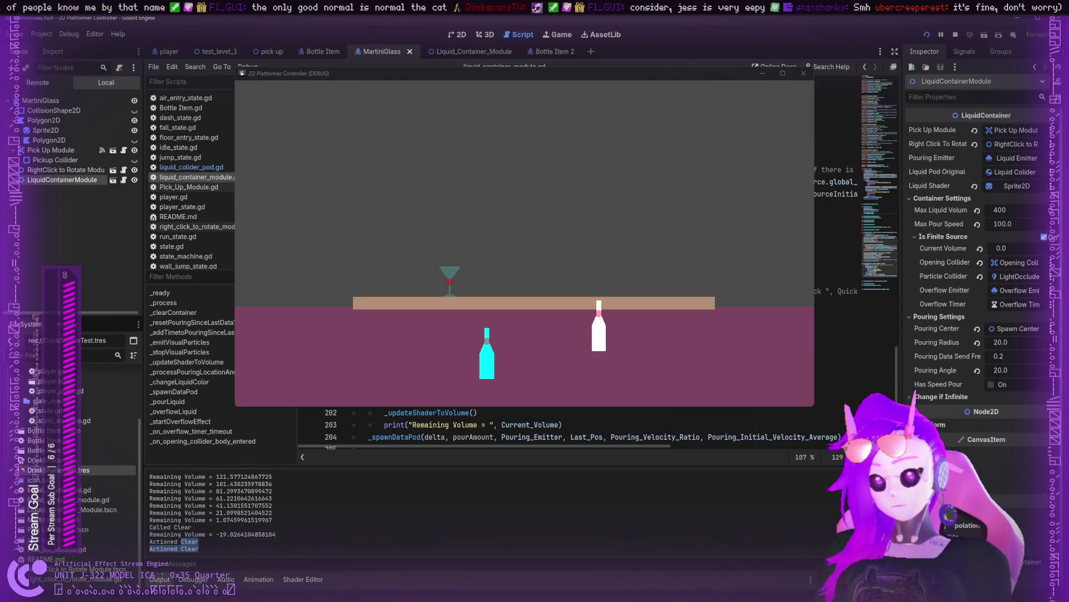
pyautogui.scroll(5, 485, 429)
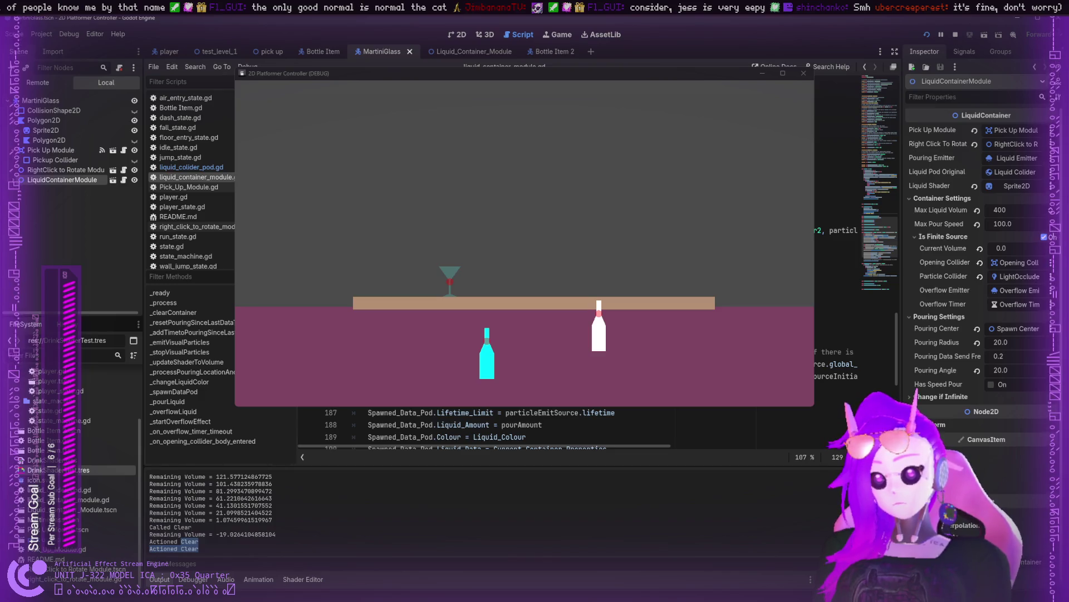
pyautogui.scroll(-5, 485, 429)
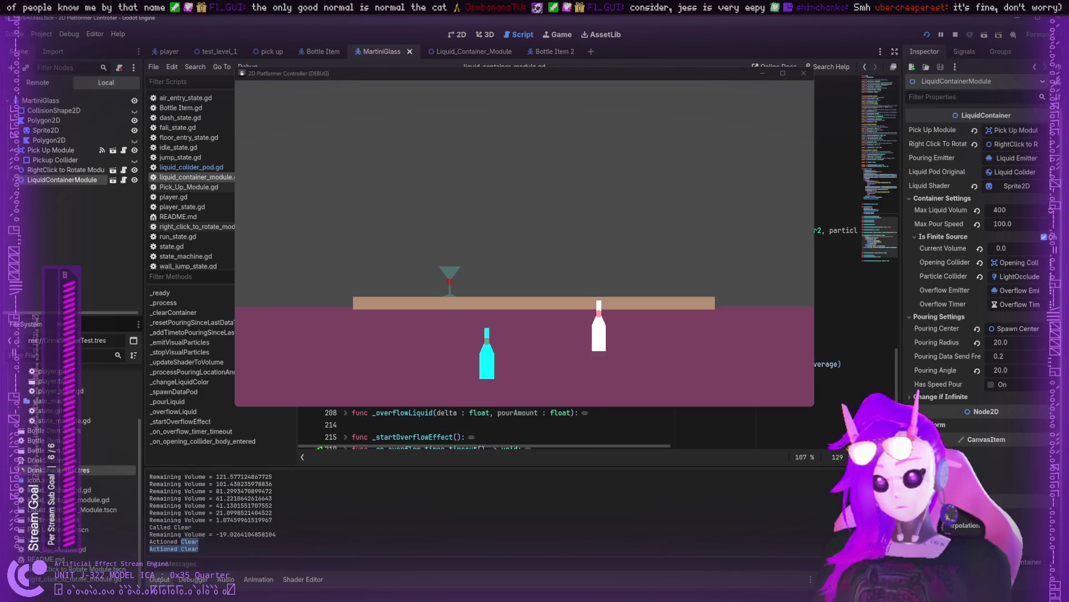
pyautogui.scroll(10, 484, 429)
pyautogui.scroll(2, 484, 429)
pyautogui.click(169, 401)
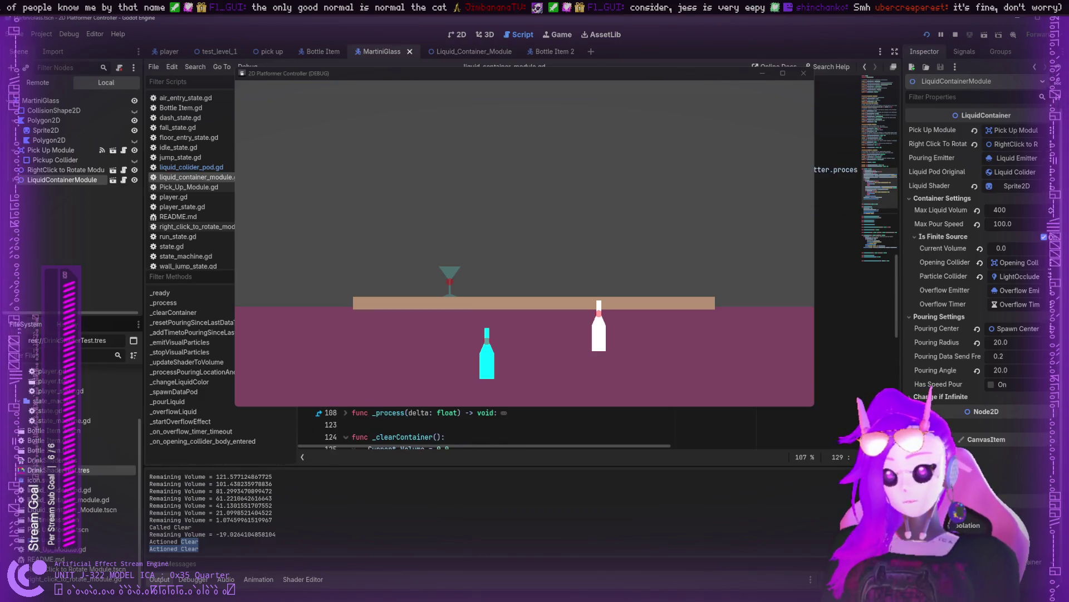
pyautogui.click(192, 322)
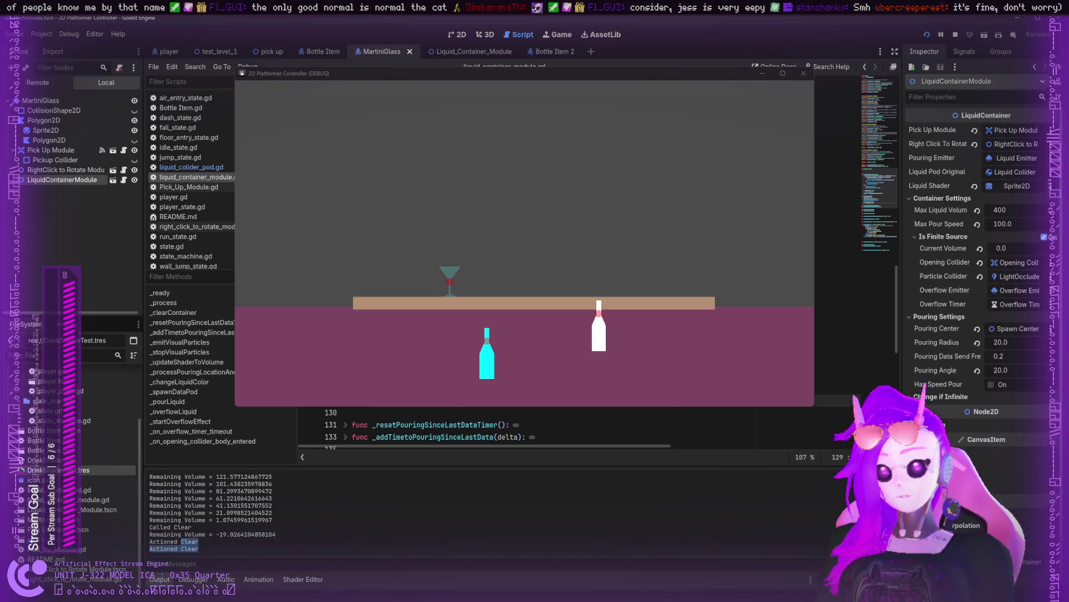
pyautogui.click(836, 158)
pyautogui.press('Down')
pyautogui.press('Down')
pyautogui.press('Down')
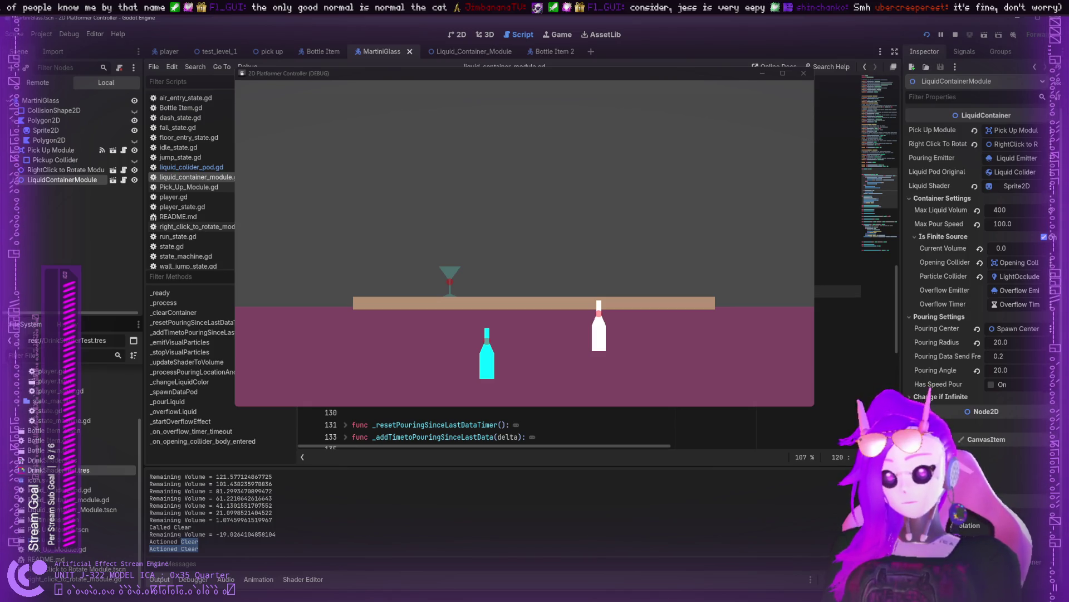
pyautogui.press('Down')
pyautogui.press('Down')
pyautogui.press('Down')
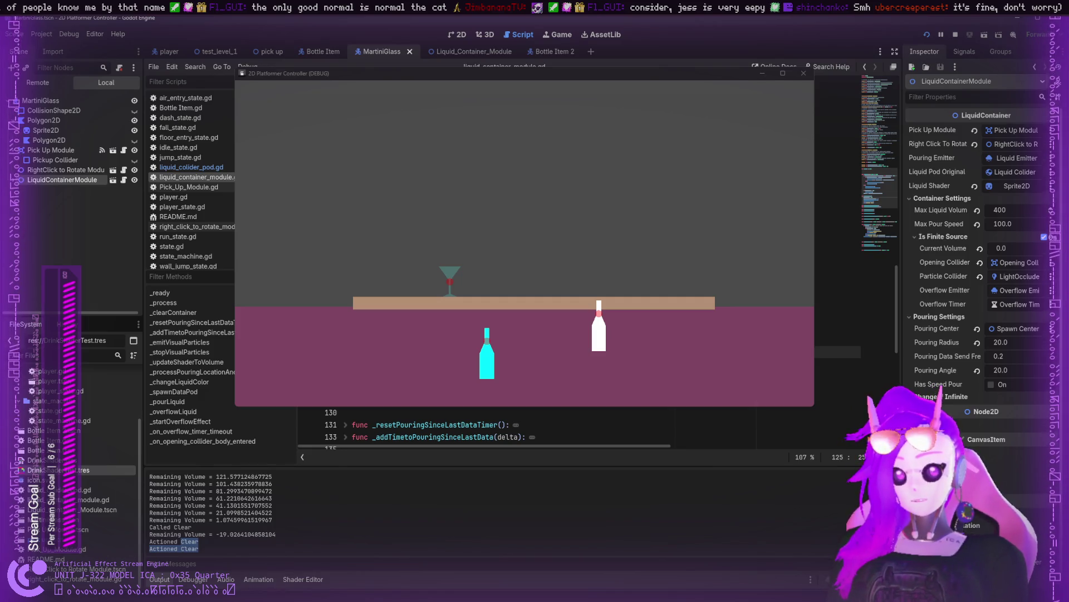
pyautogui.hotkey('alt', 'Tab')
# Step: Pour the cyan bottle and then the white bottle into the martini glass, then stop the game
pyautogui.moveTo(472, 322)
pyautogui.mouseDown()
pyautogui.moveTo(485, 312)
pyautogui.moveTo(473, 240)
pyautogui.moveTo(479, 248)
pyautogui.moveTo(447, 208)
pyautogui.mouseUp()
pyautogui.moveTo(595, 335); pyautogui.dragTo(473, 254)
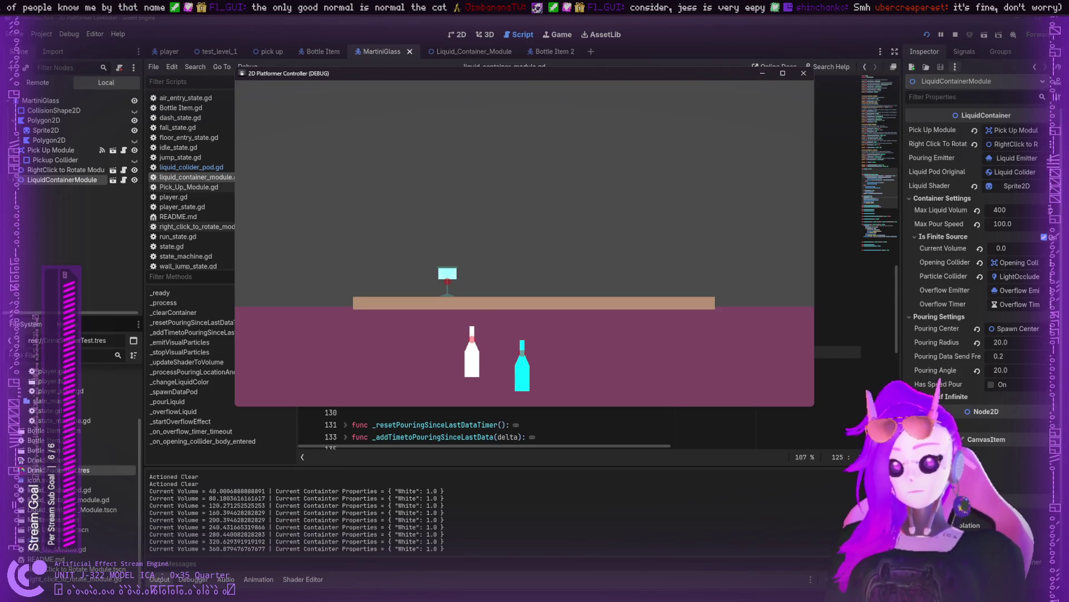
pyautogui.click(956, 35)
pyautogui.scroll(-5, 408, 326)
# Step: Review the Actioned Clear print in _clearContainer and the Called Clear print in _pourLiquid
pyautogui.scroll(6, 408, 326)
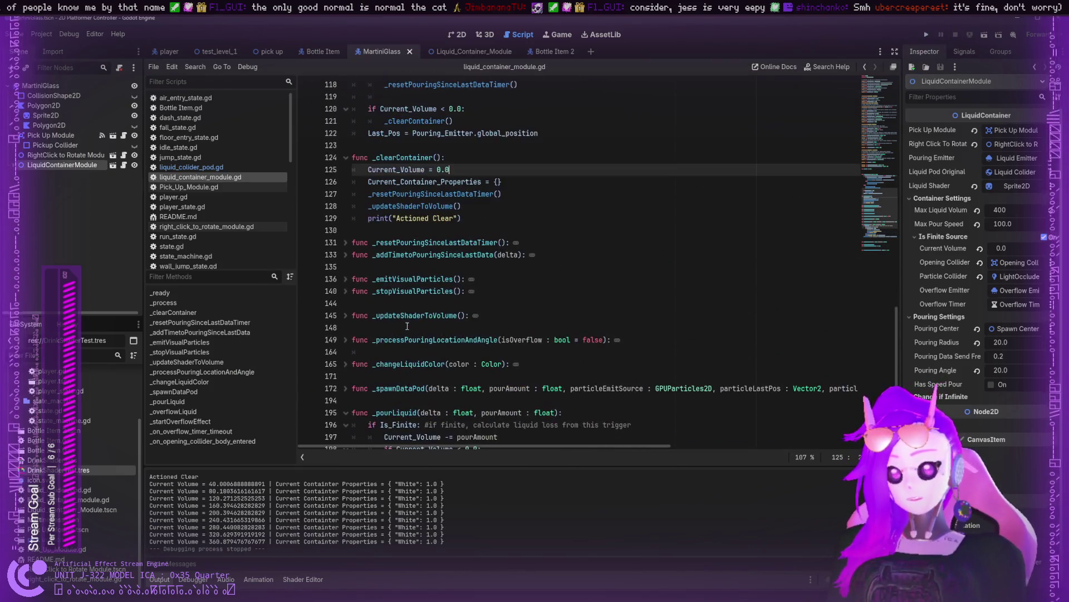
pyautogui.moveTo(463, 218)
pyautogui.mouseDown()
pyautogui.moveTo(356, 219)
pyautogui.moveTo(368, 219)
pyautogui.mouseUp()
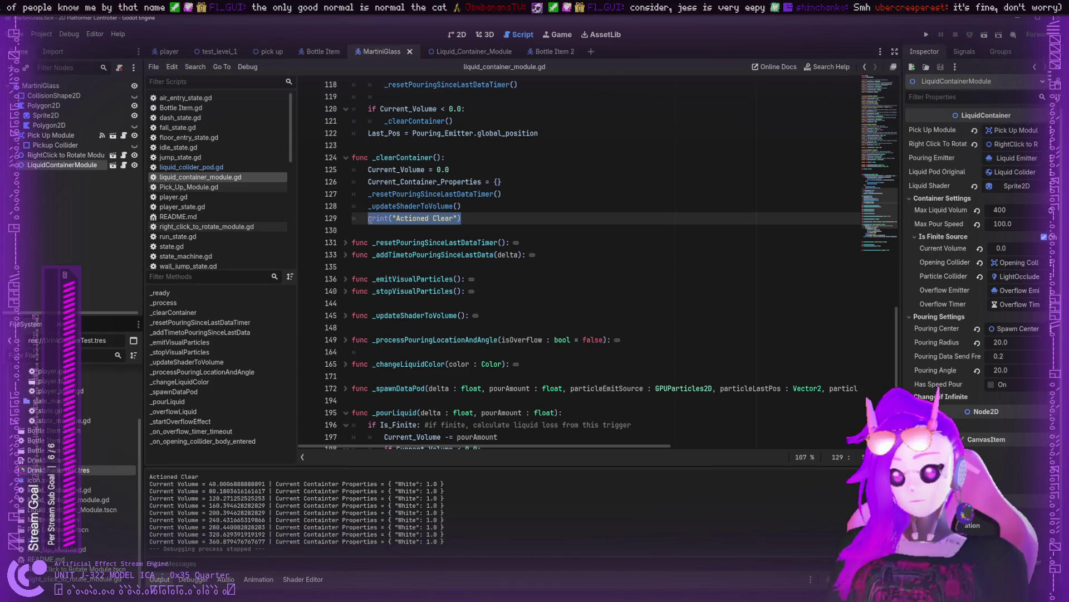
pyautogui.scroll(14, 368, 218)
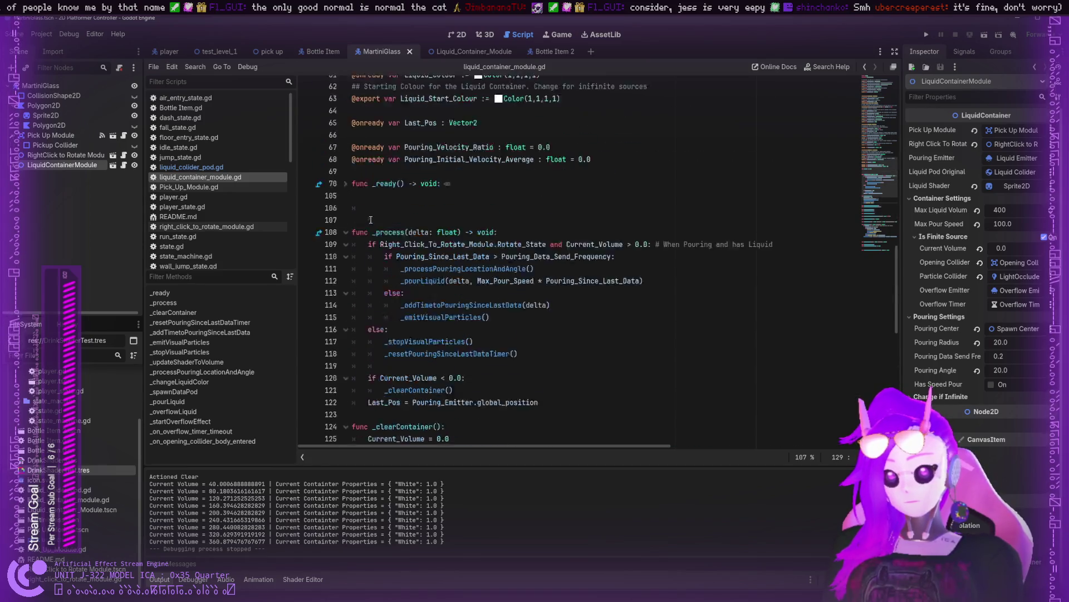
pyautogui.scroll(-1, 412, 205)
pyautogui.scroll(-3, 411, 206)
pyautogui.scroll(-1, 506, 238)
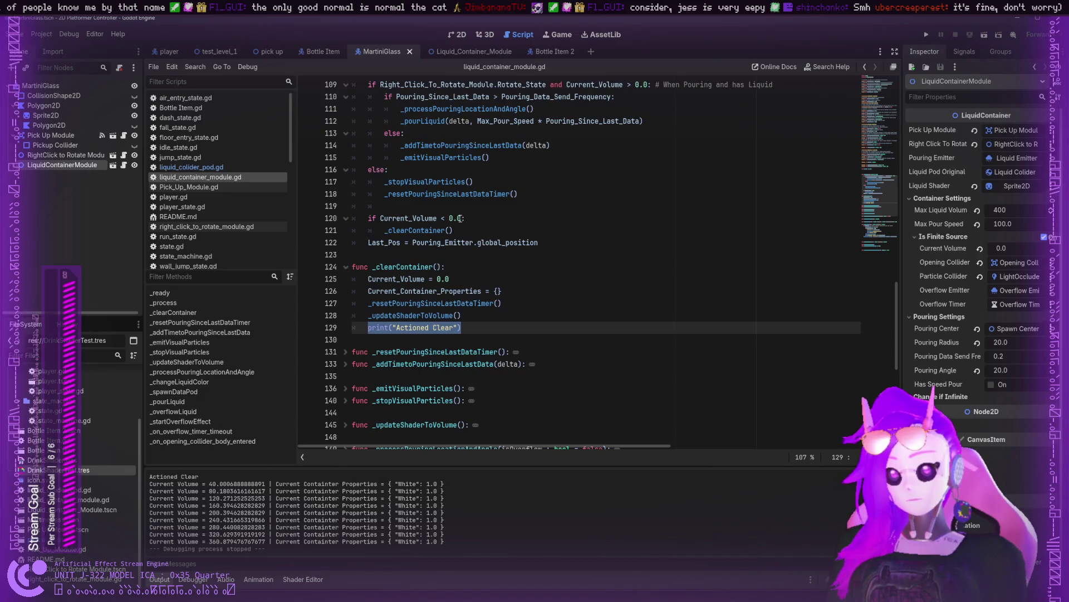
pyautogui.click(449, 218)
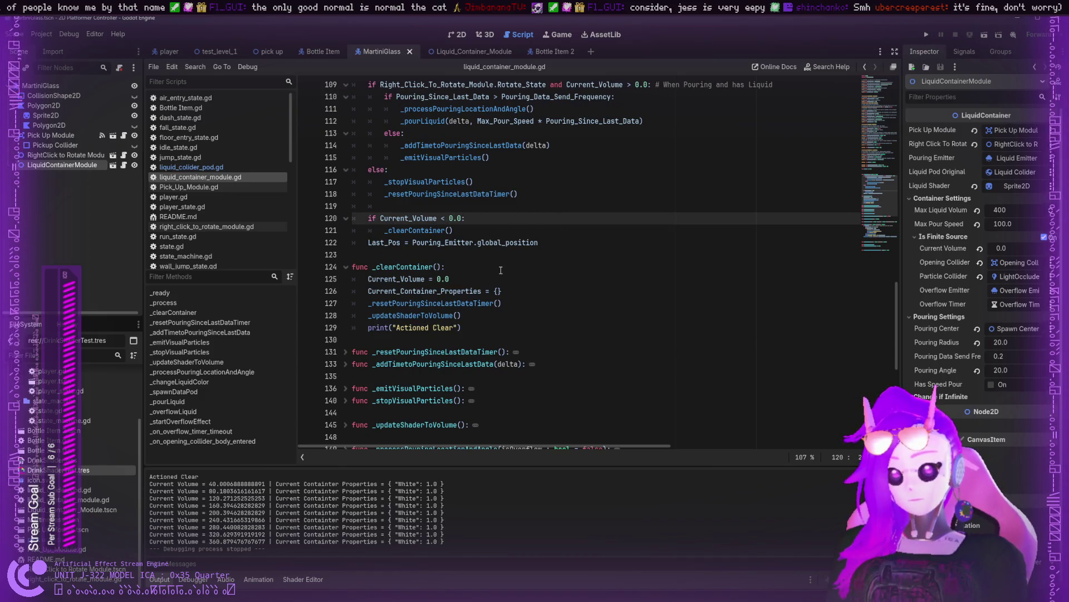
pyautogui.moveTo(462, 328)
pyautogui.mouseDown()
pyautogui.moveTo(351, 327)
pyautogui.moveTo(367, 327)
pyautogui.mouseUp()
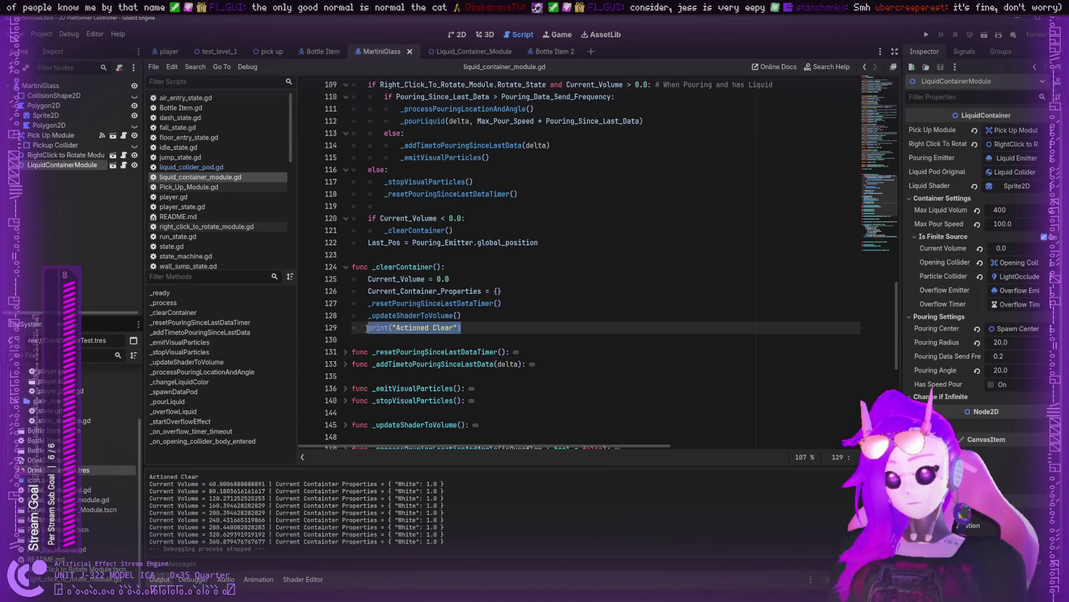
pyautogui.scroll(-7, 368, 327)
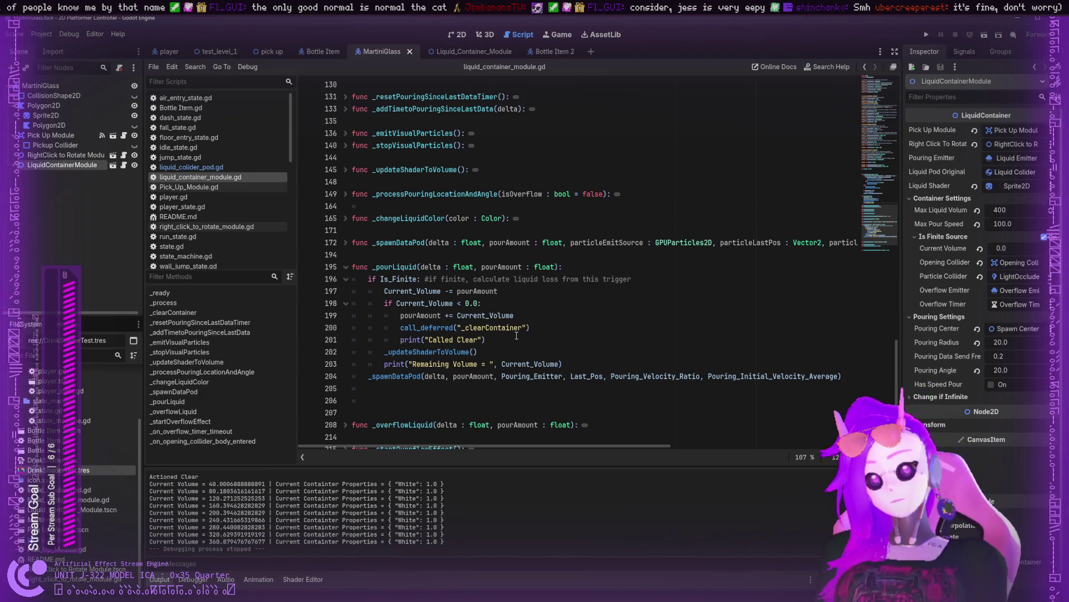
pyautogui.moveTo(486, 339); pyautogui.dragTo(359, 328)
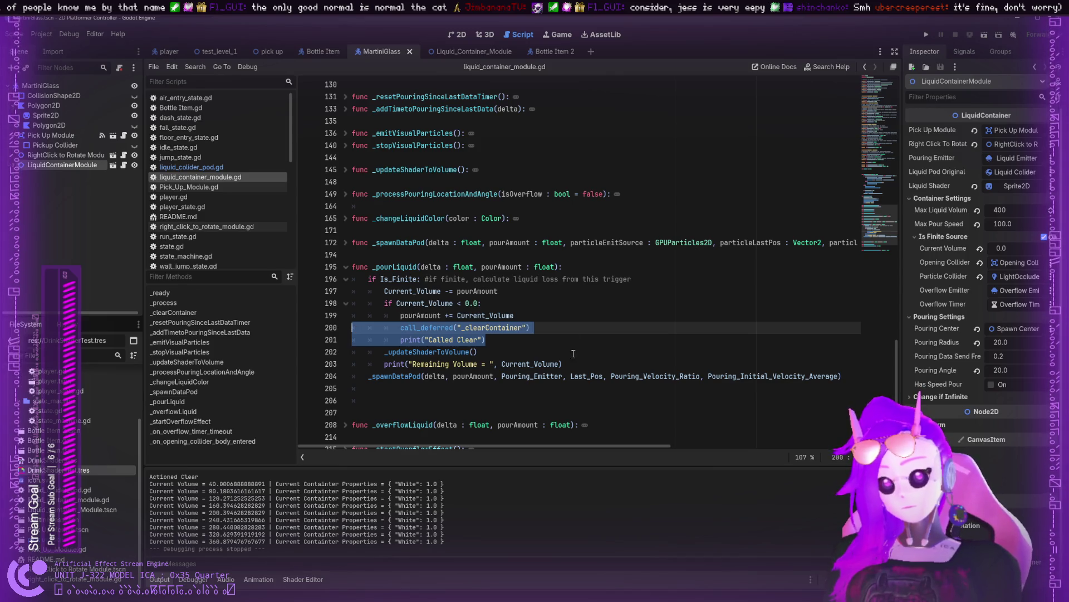
pyautogui.click(492, 340)
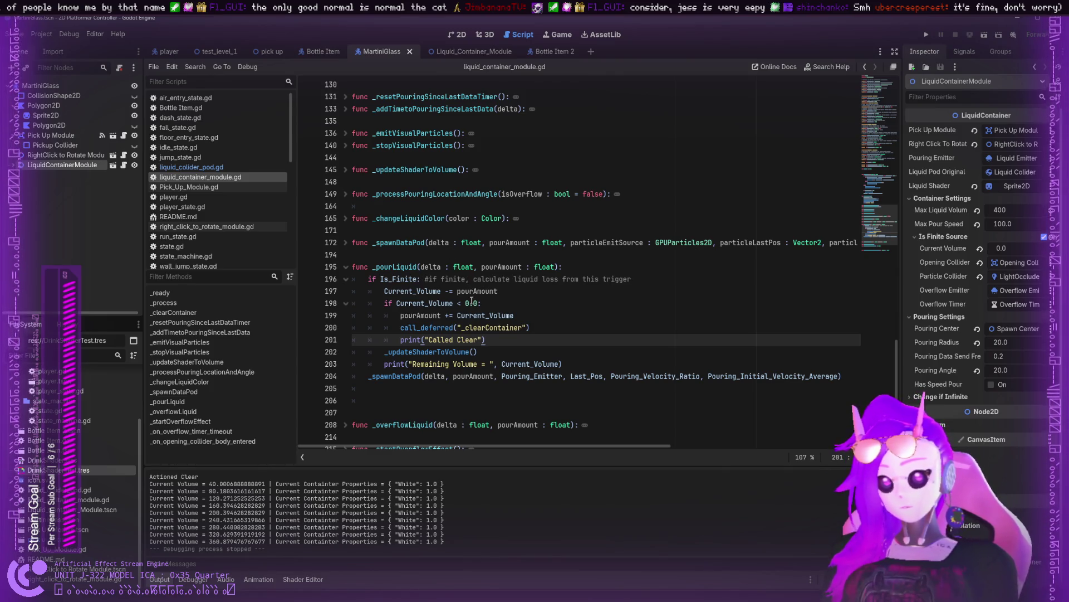
# Step: Change line 198's volume check from '< 0.0' to '<= 0.0' so empty containers also clear
pyautogui.click(464, 303)
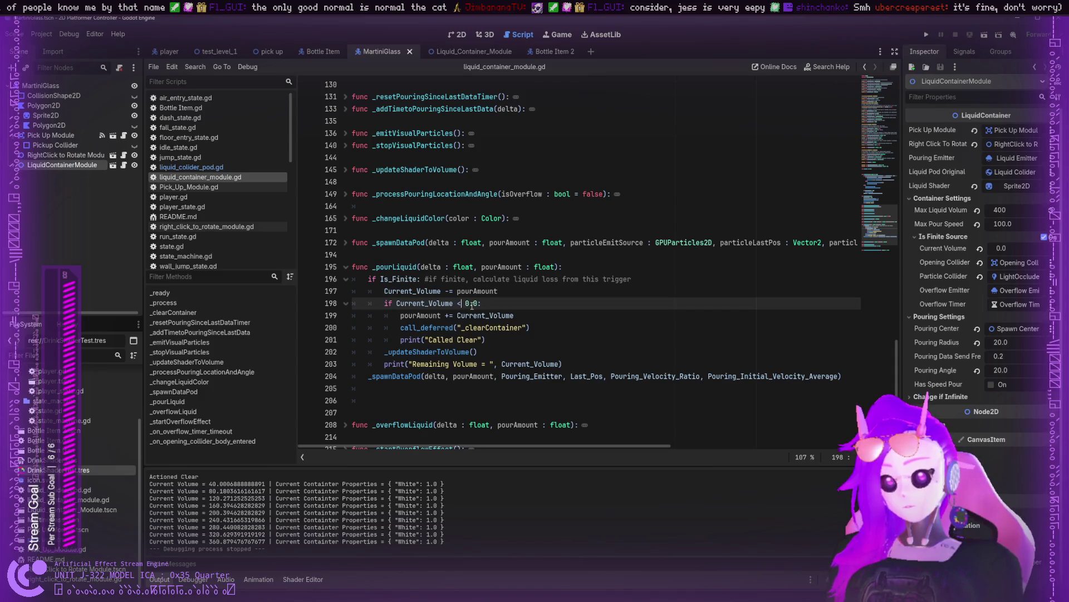
pyautogui.write('=')
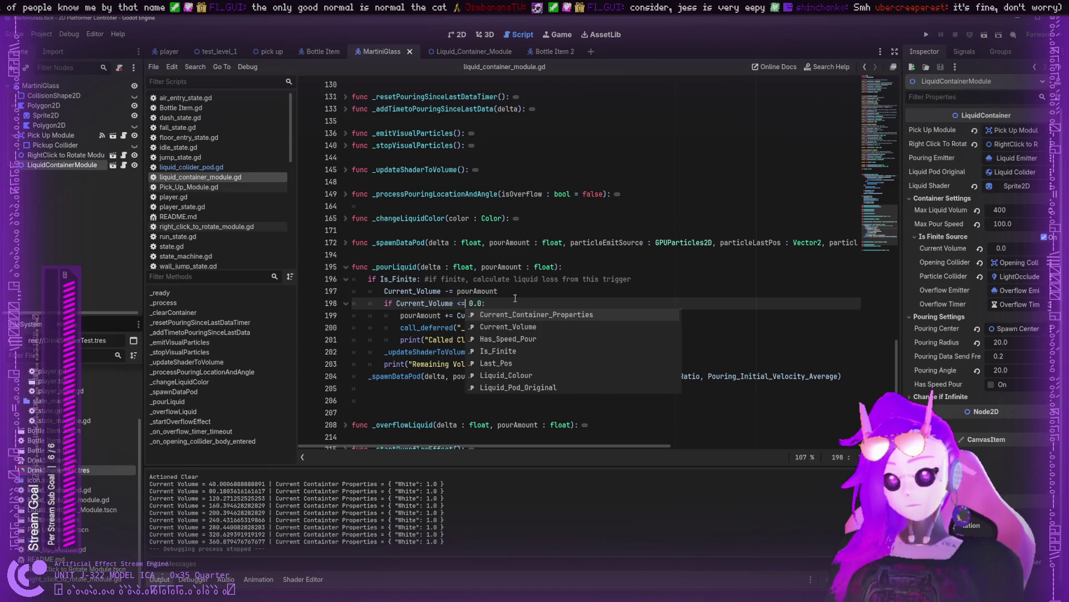
pyautogui.press('Escape')
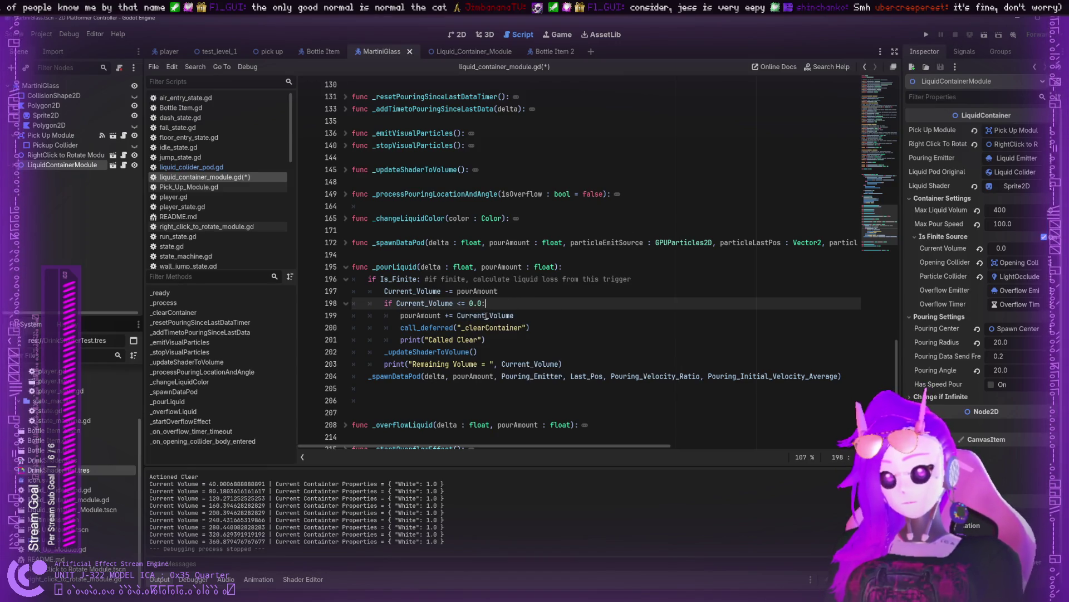
pyautogui.click(467, 316)
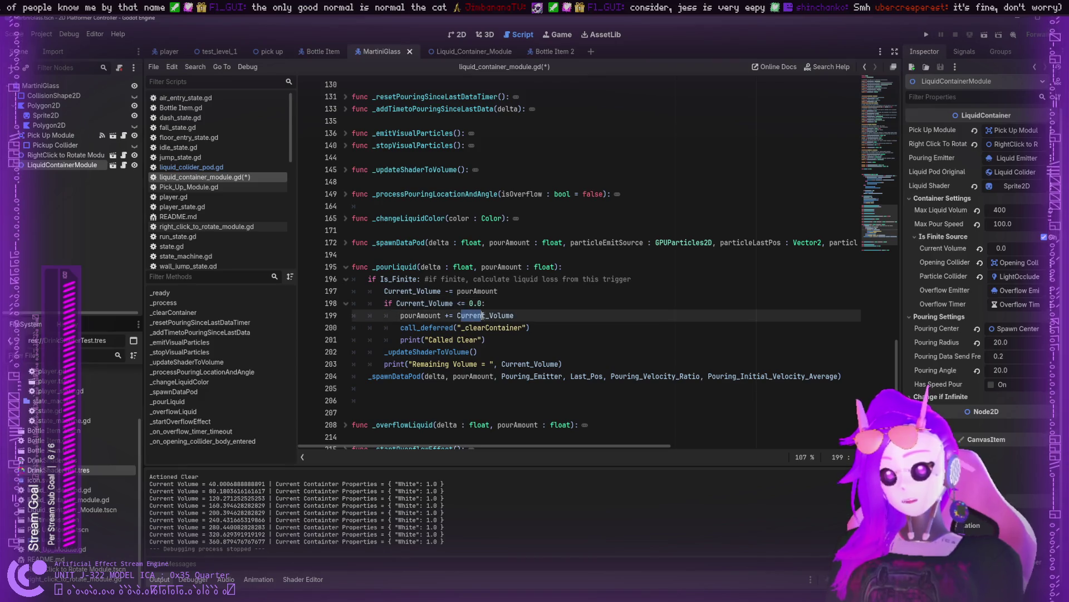
pyautogui.click(472, 379)
pyautogui.doubleClick(467, 377)
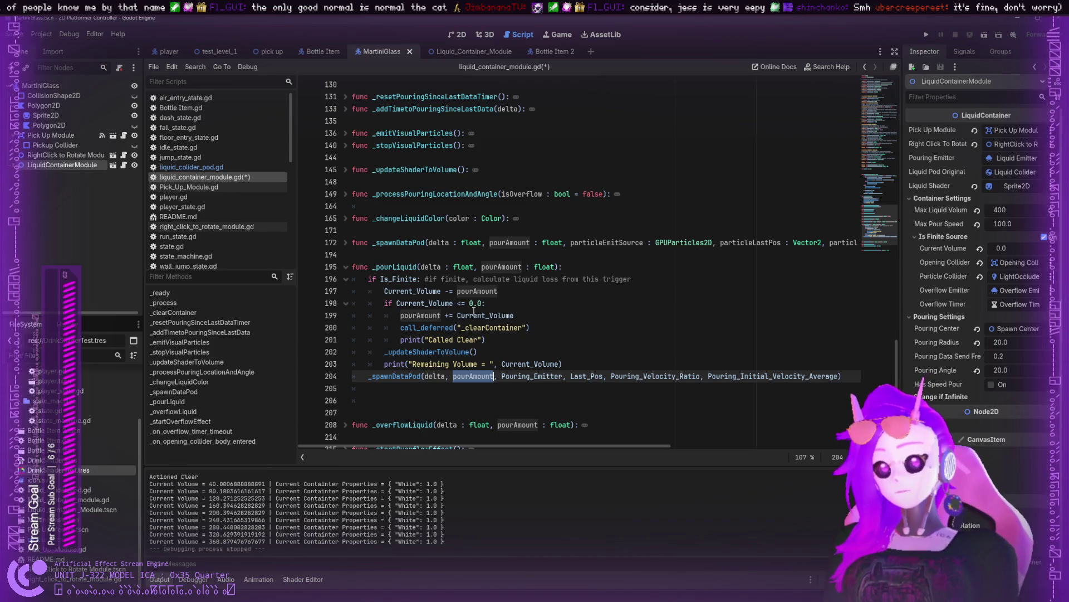
pyautogui.doubleClick(477, 316)
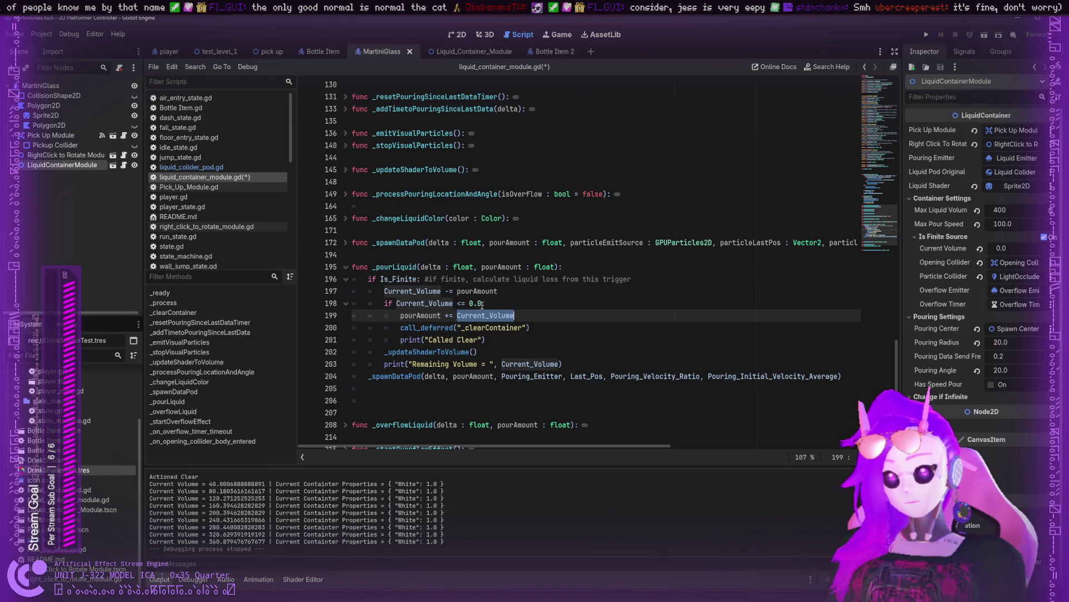
pyautogui.click(522, 310)
# Step: Comment line 199: pourAmount is only what was left, since Current_Volume will be negative
pyautogui.write('# resolved the')
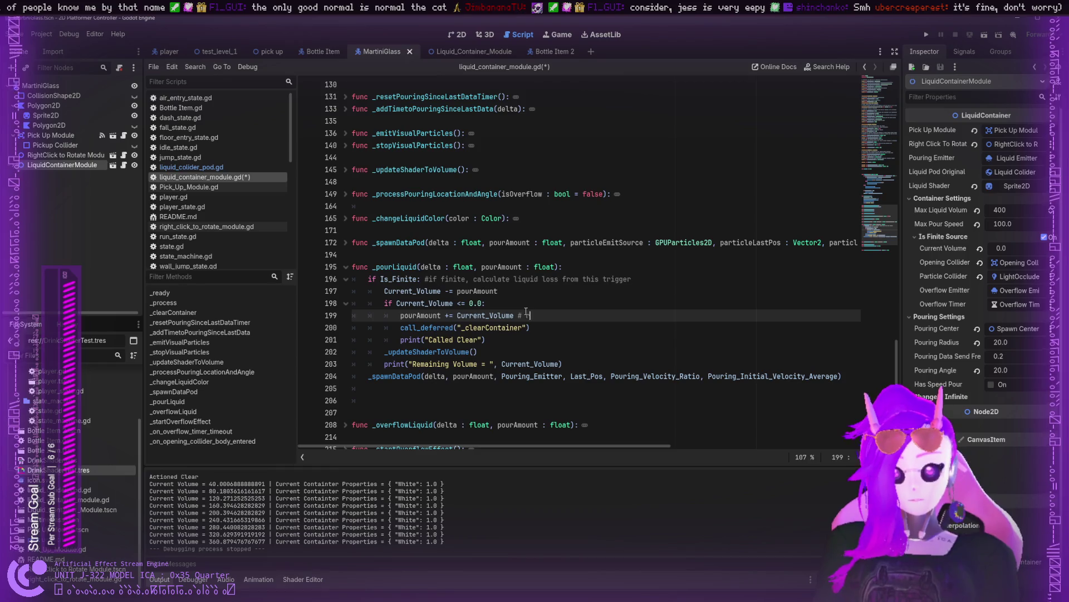
pyautogui.press('BackSpace')
pyautogui.press('BackSpace')
pyautogui.press('BackSpace')
pyautogui.write('the difference ')
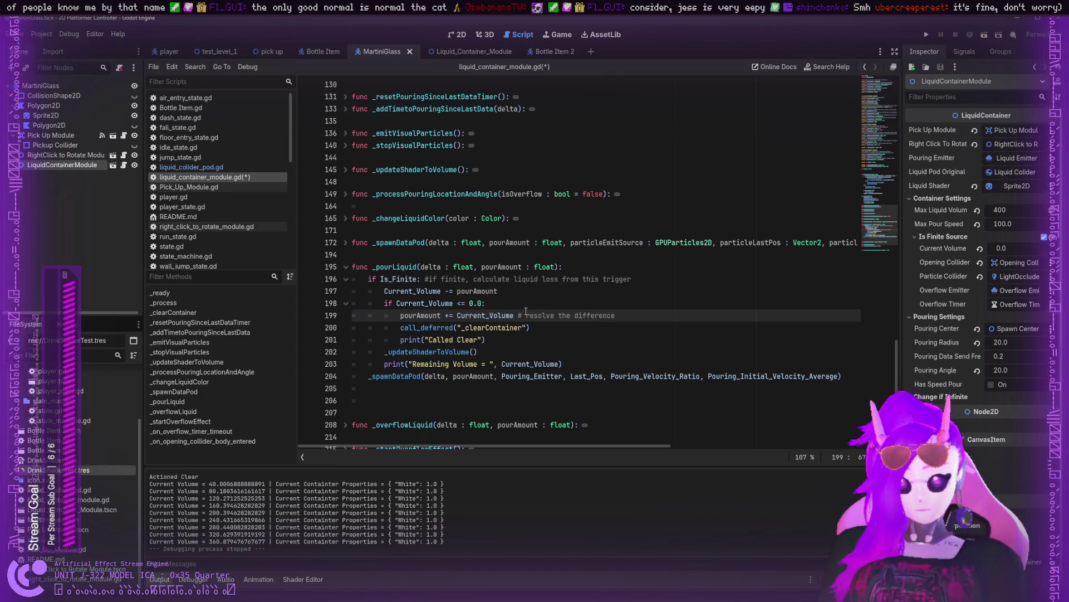
pyautogui.write('so that pour')
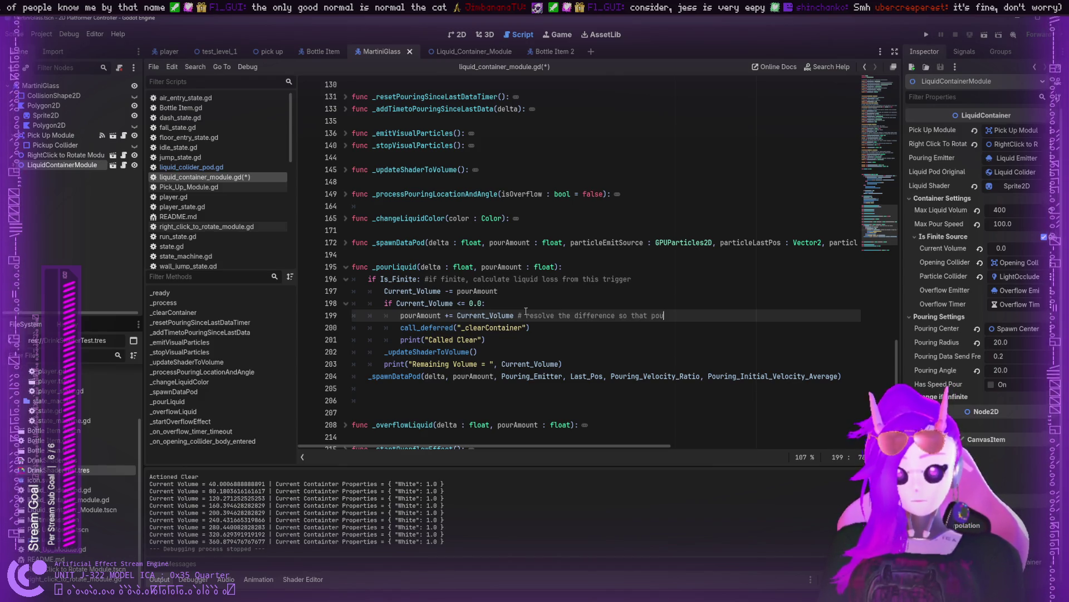
pyautogui.write('Amount is ')
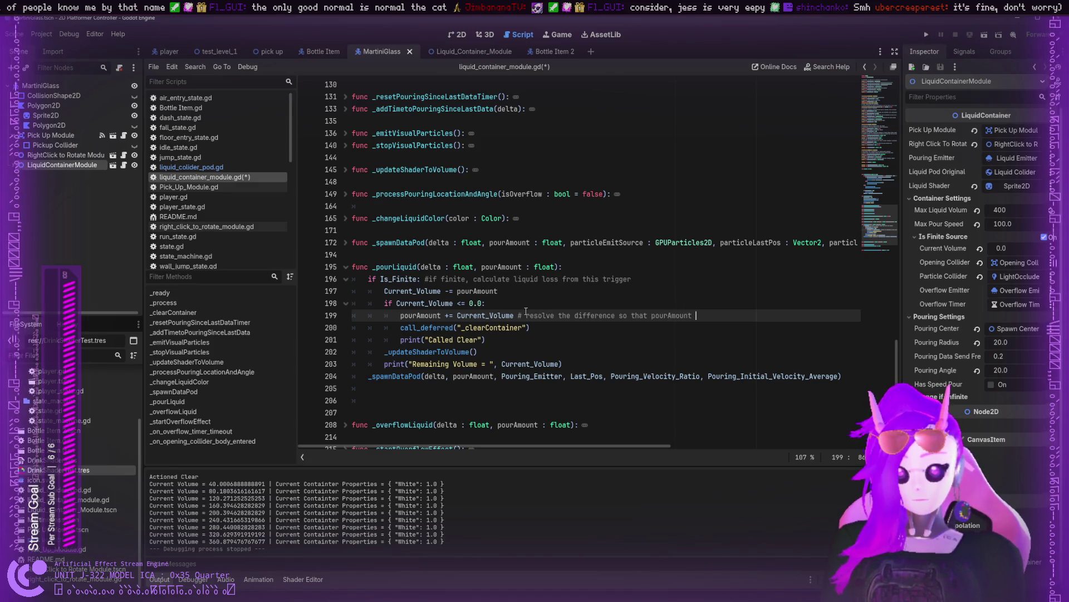
pyautogui.write('only what was led')
pyautogui.press('BackSpace')
pyautogui.write('ft. (')
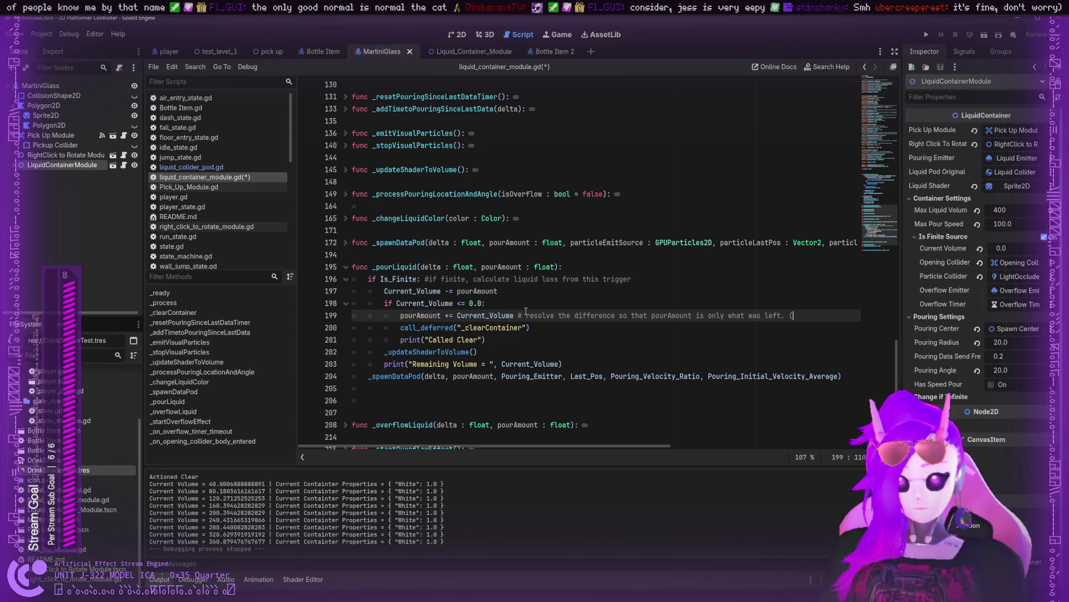
pyautogui.write('Current_)')
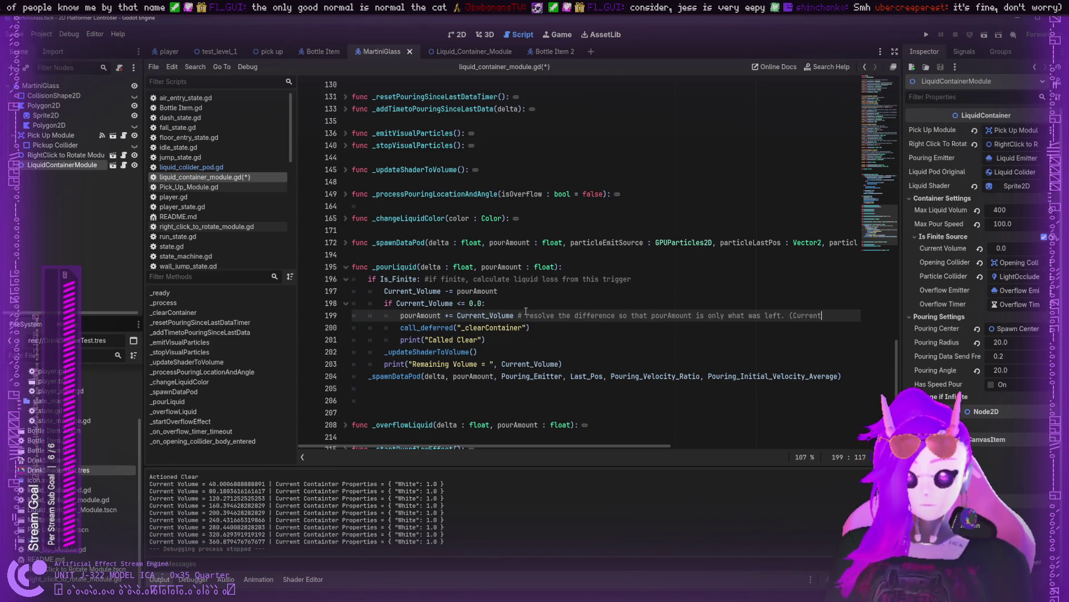
pyautogui.press('BackSpace')
pyautogui.write('Volu')
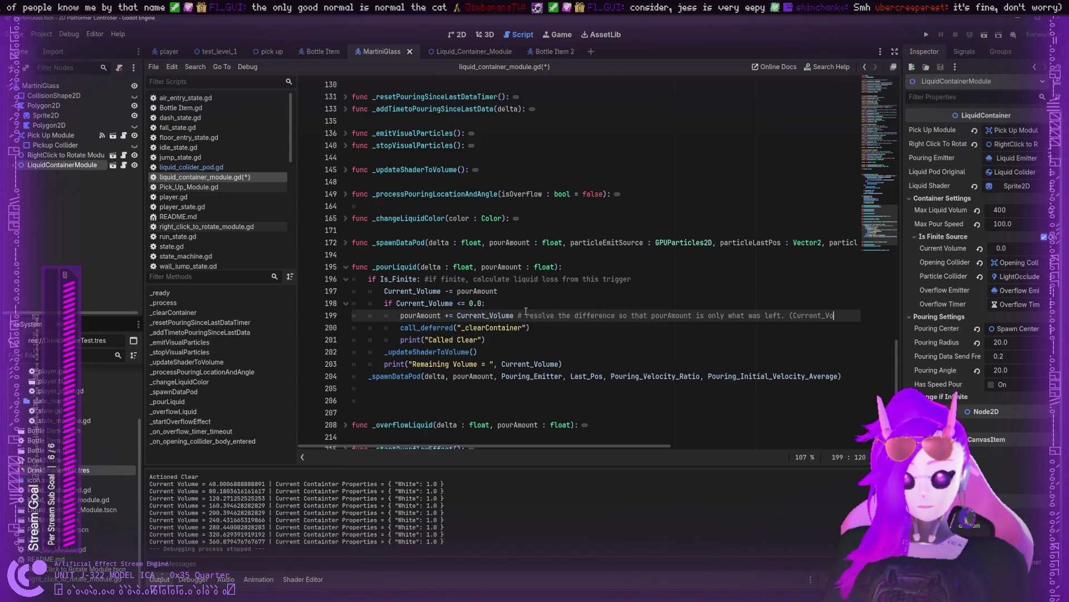
pyautogui.write('me will be Ne')
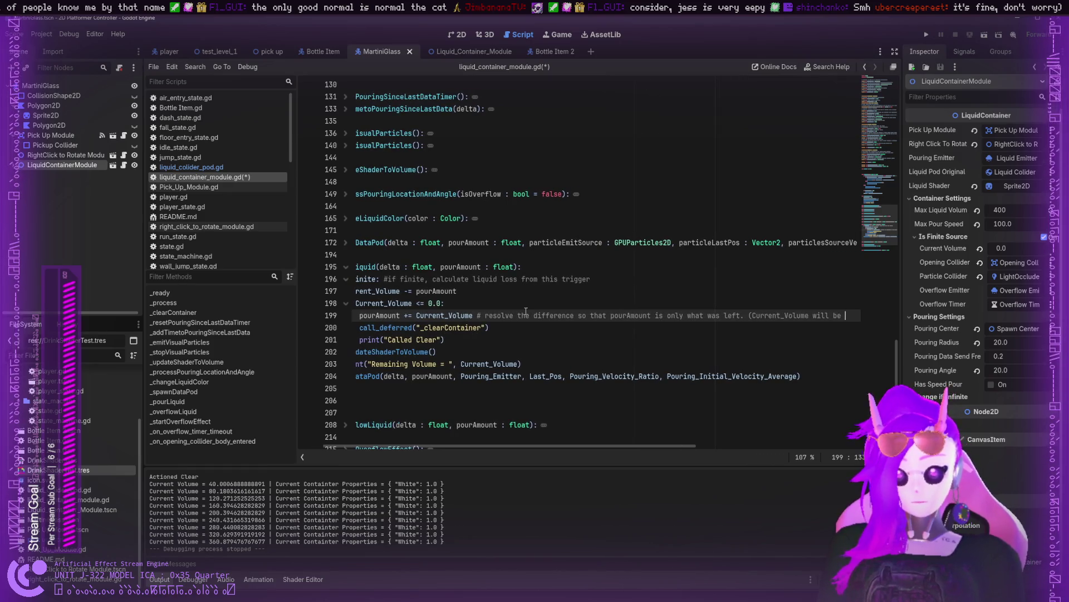
pyautogui.write('gative')
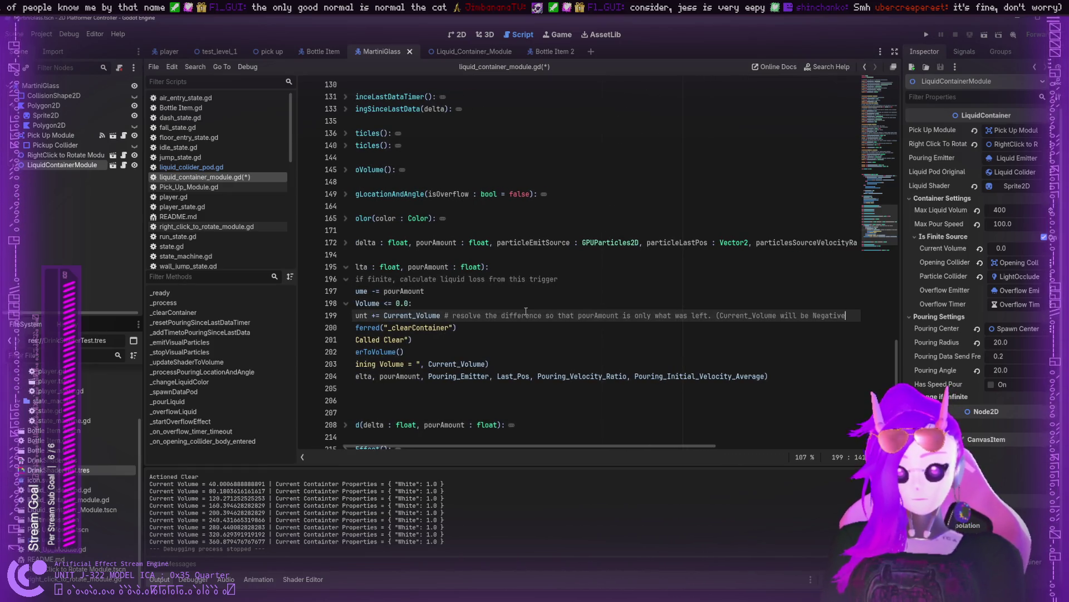
pyautogui.write(')')
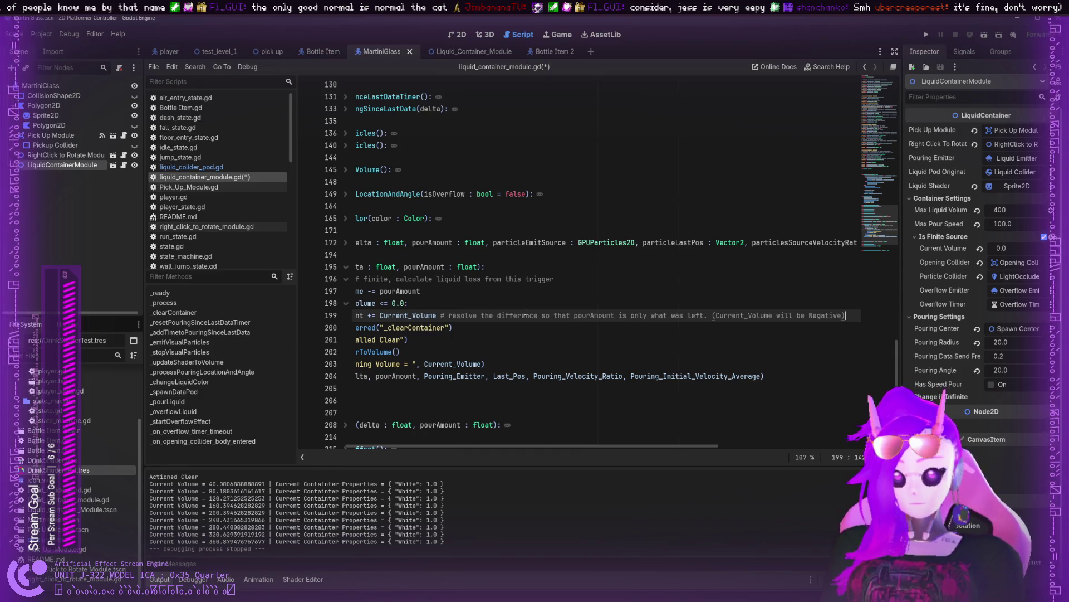
pyautogui.hscroll(-5, 493, 334)
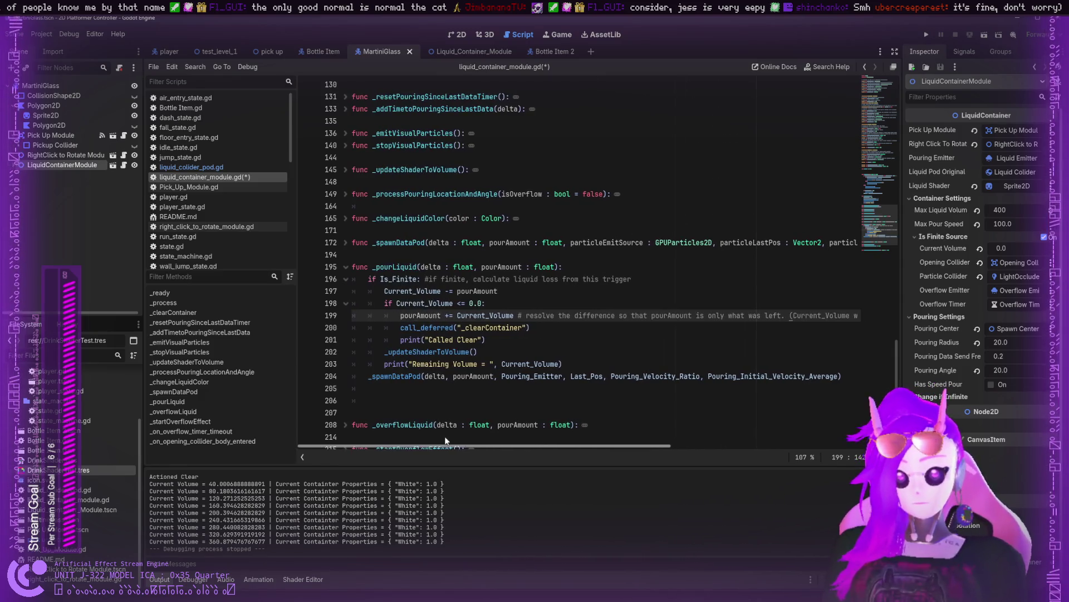
pyautogui.click(516, 339)
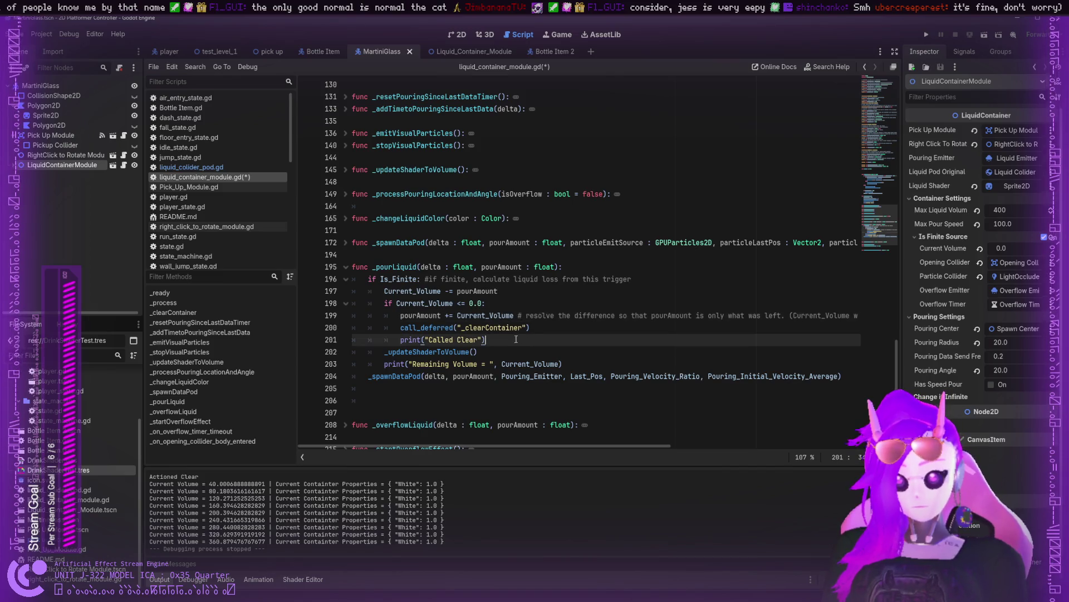
# Step: Delete the print("Called Clear") and print("Actioned Clear") lines and save the script
pyautogui.doubleClick(459, 341)
pyautogui.moveTo(520, 339)
pyautogui.mouseDown()
pyautogui.moveTo(357, 339)
pyautogui.moveTo(369, 328)
pyautogui.mouseUp()
pyautogui.hotkey('ctrl', 's')
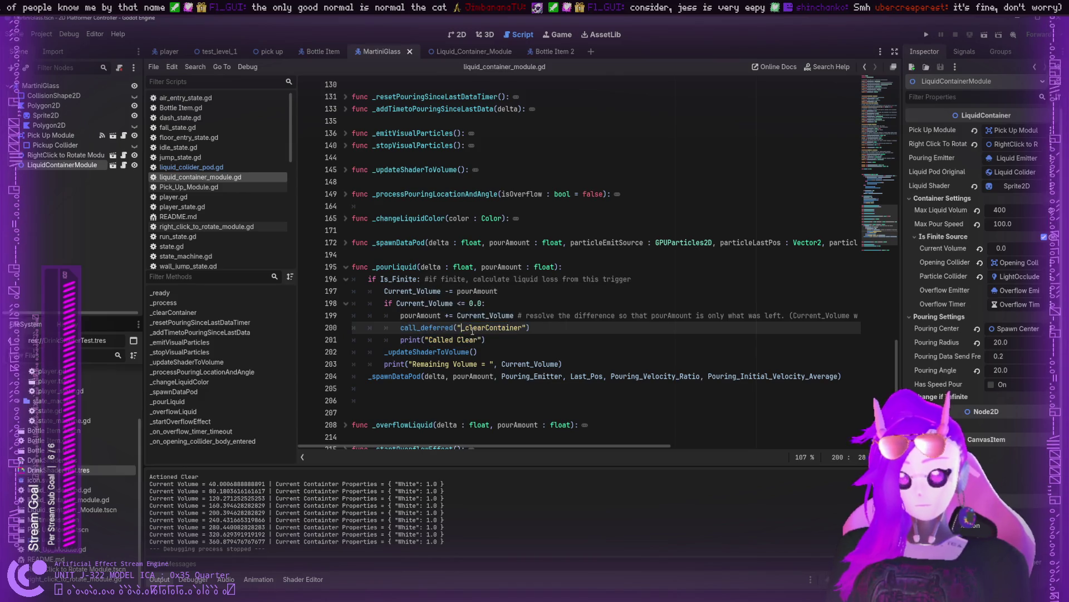
pyautogui.moveTo(485, 339); pyautogui.dragTo(318, 339)
pyautogui.press('BackSpace')
pyautogui.press('BackSpace')
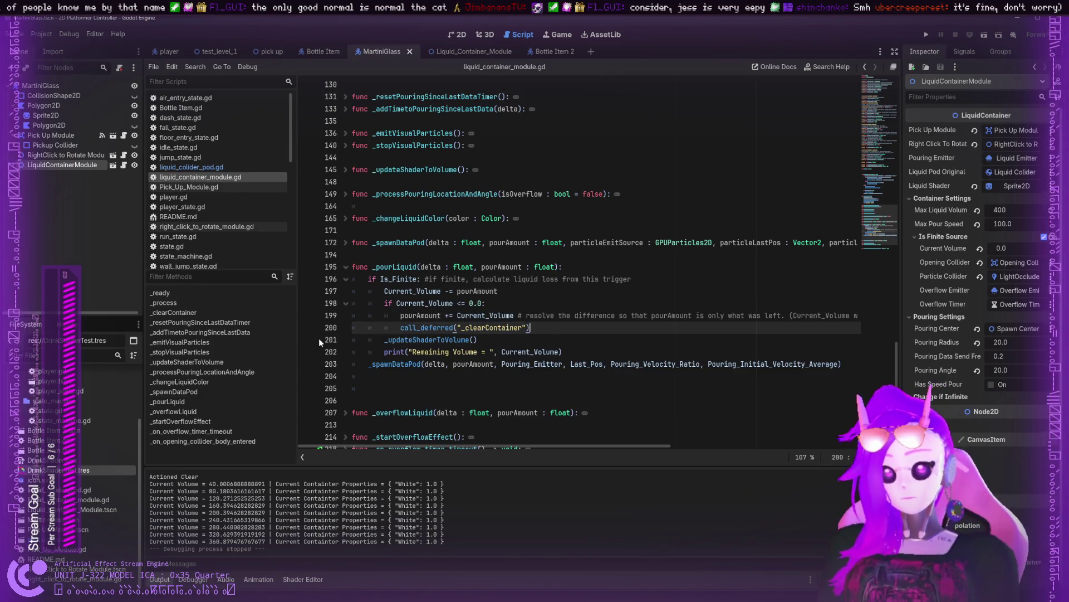
pyautogui.scroll(5, 468, 254)
pyautogui.click(467, 254)
pyautogui.moveTo(468, 254); pyautogui.dragTo(317, 253)
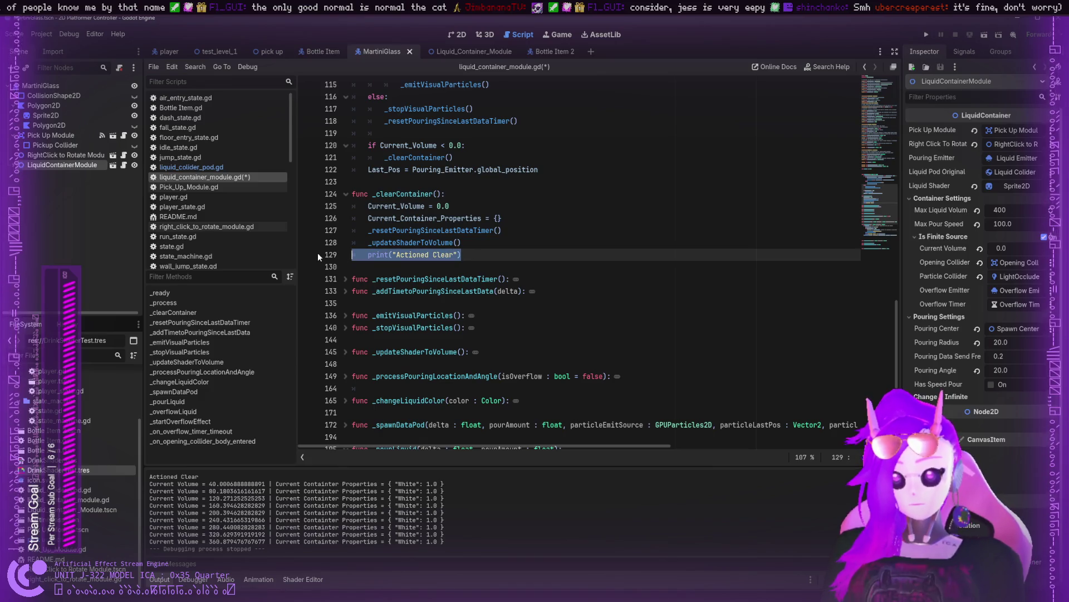
pyautogui.press('BackSpace')
pyautogui.press('BackSpace')
pyautogui.hotkey('ctrl', 's')
# Step: Inspect the clear check in _process and the _on_overflow_timer_timeout and _on_opening_collider_body_entered functions
pyautogui.scroll(5, 356, 267)
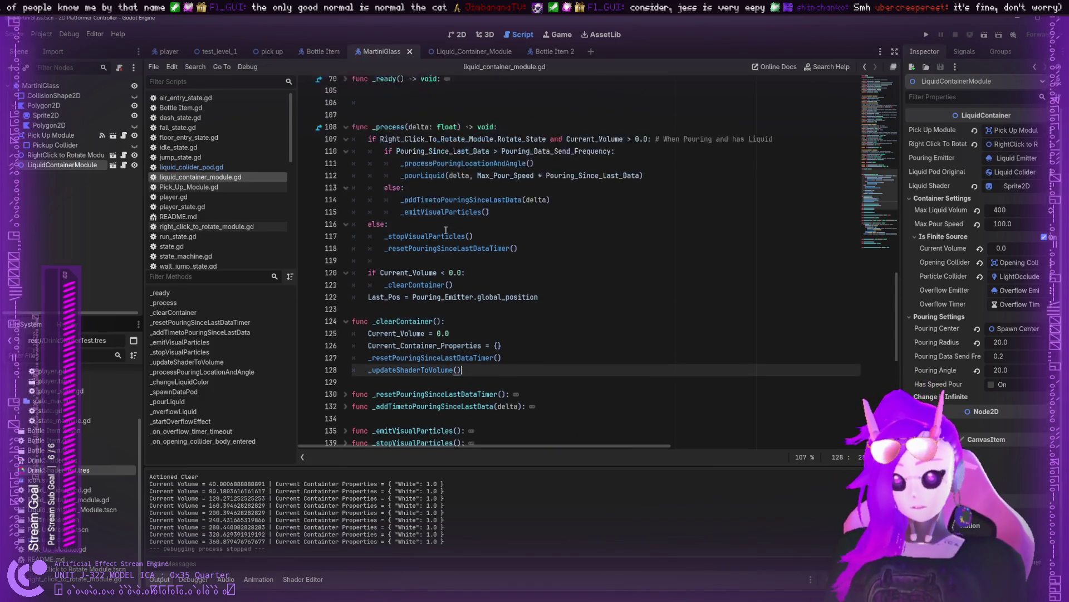
pyautogui.moveTo(367, 293); pyautogui.dragTo(462, 302)
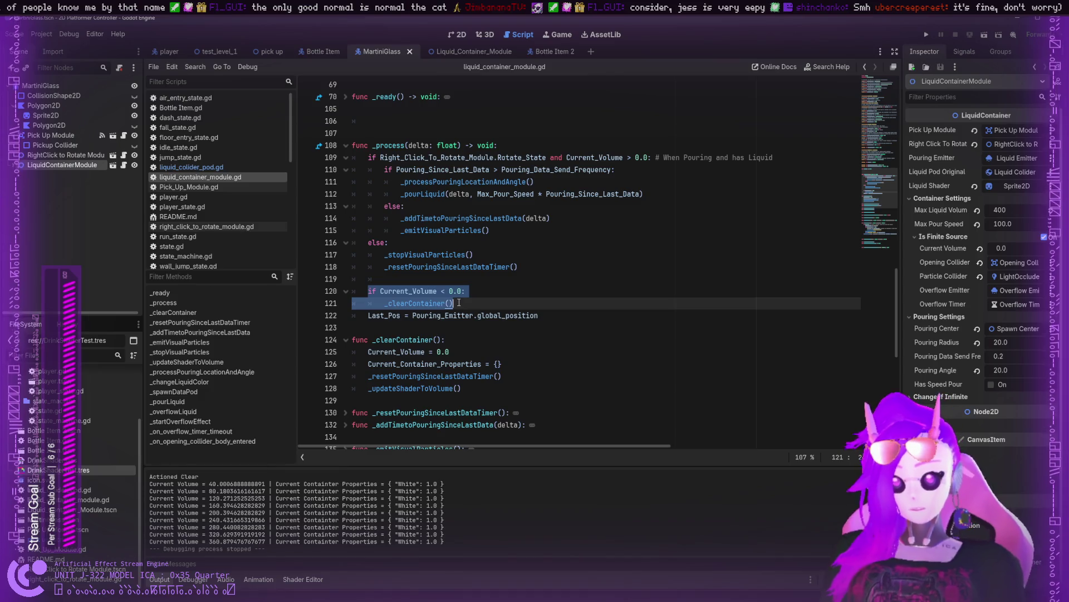
pyautogui.click(365, 291)
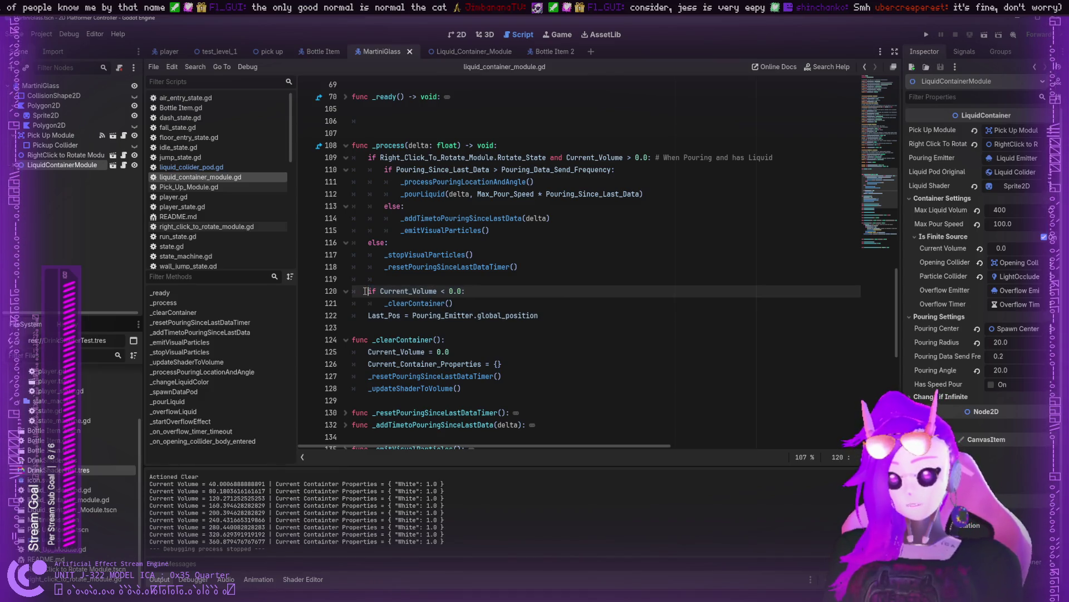
pyautogui.scroll(-10, 392, 311)
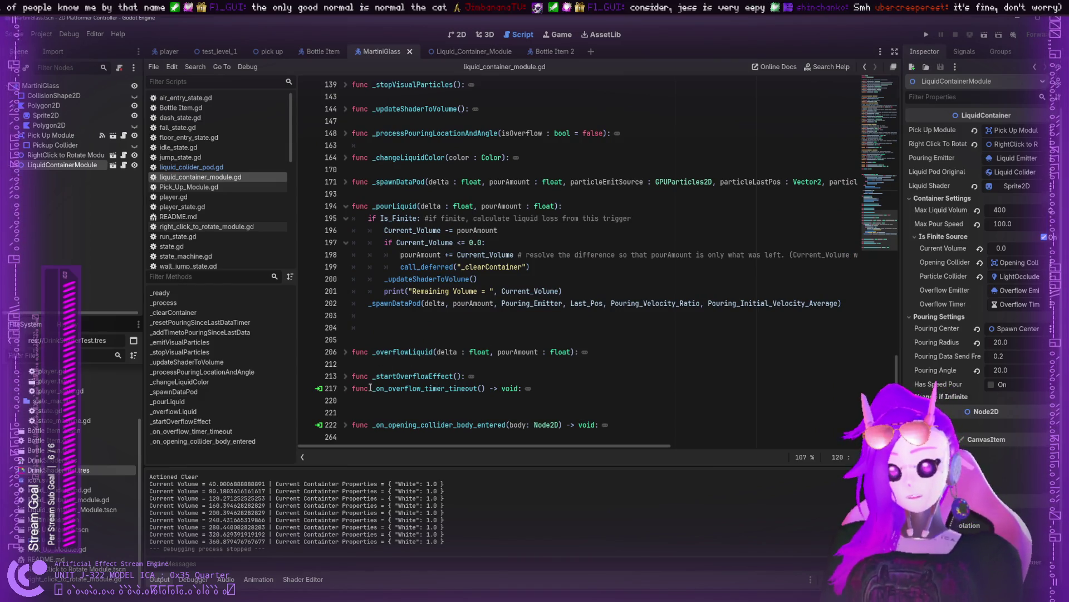
pyautogui.click(344, 389)
pyautogui.click(344, 389)
pyautogui.click(345, 389)
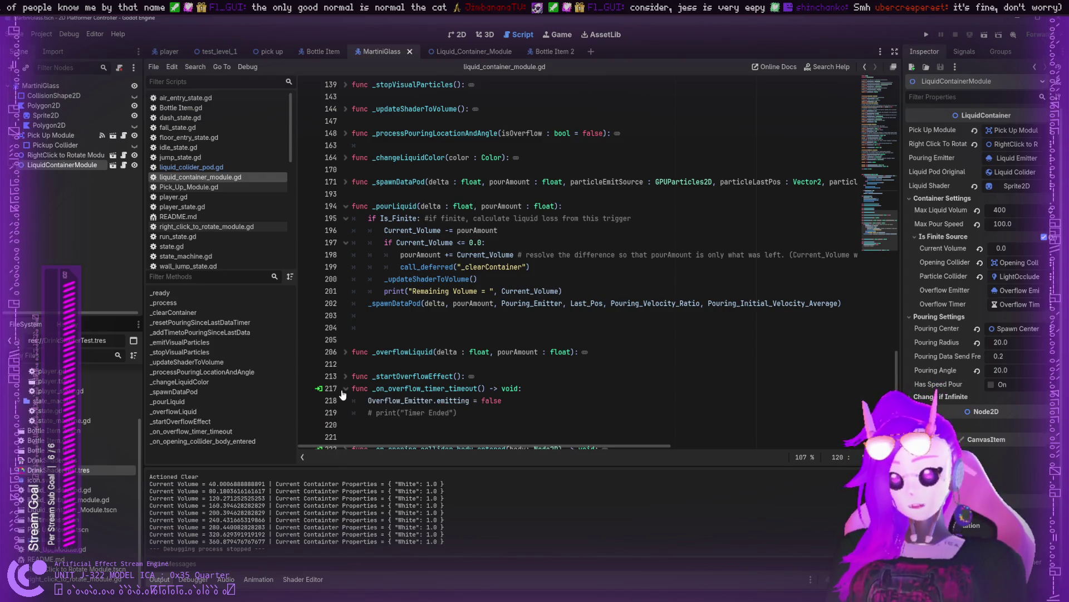
pyautogui.click(345, 388)
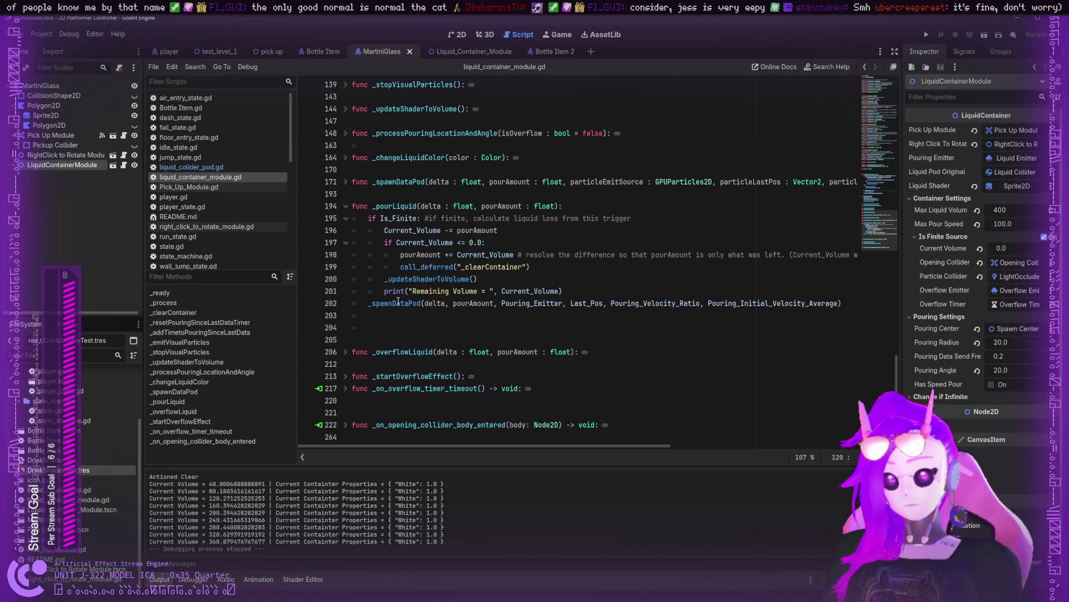
pyautogui.scroll(5, 401, 293)
pyautogui.scroll(1, 400, 289)
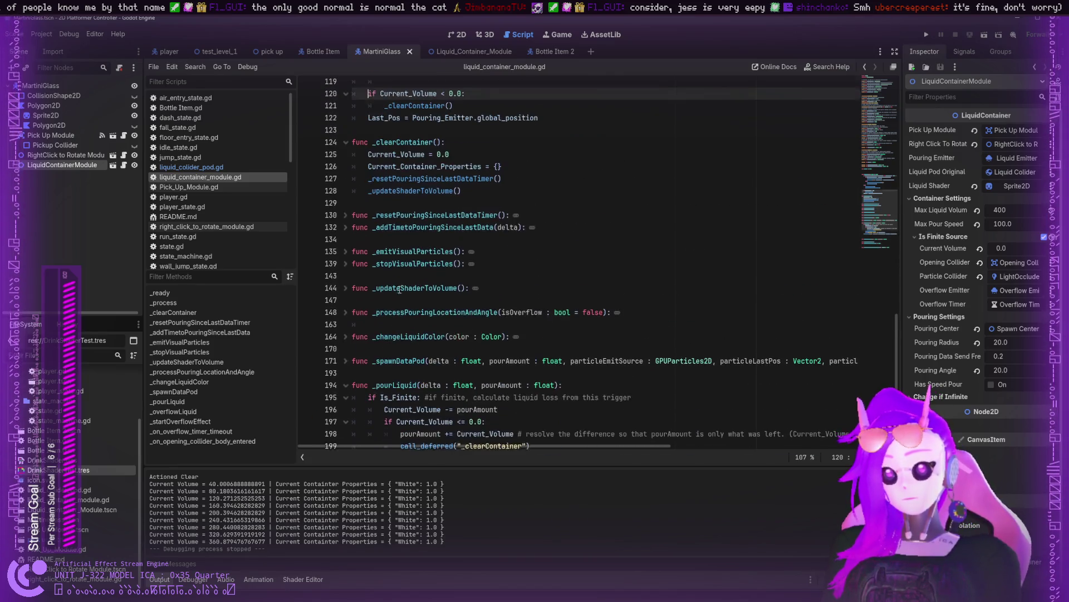
pyautogui.scroll(-4, 398, 291)
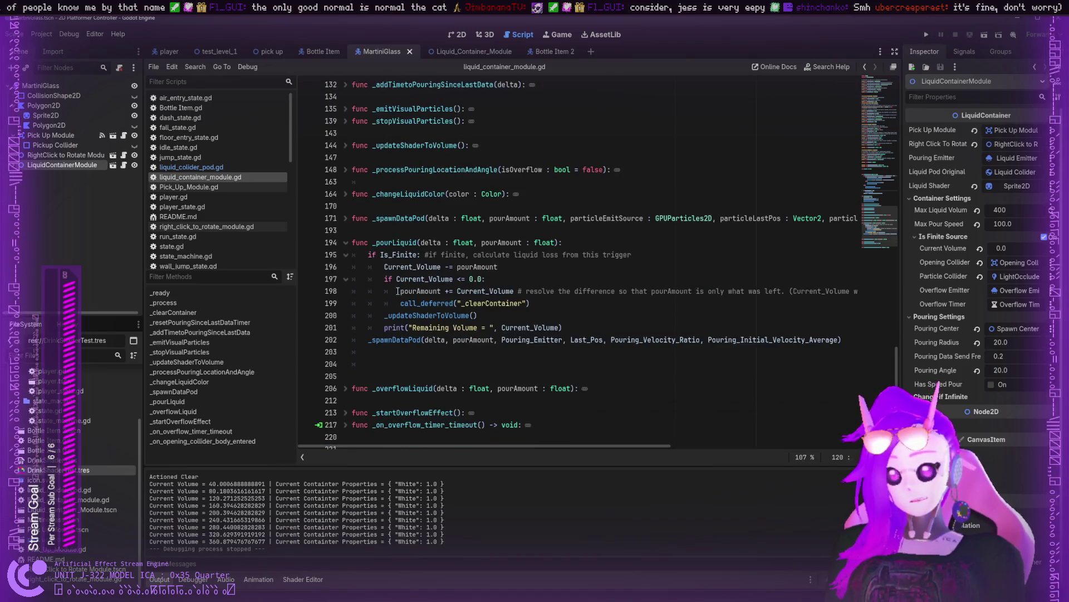
pyautogui.scroll(-1, 397, 291)
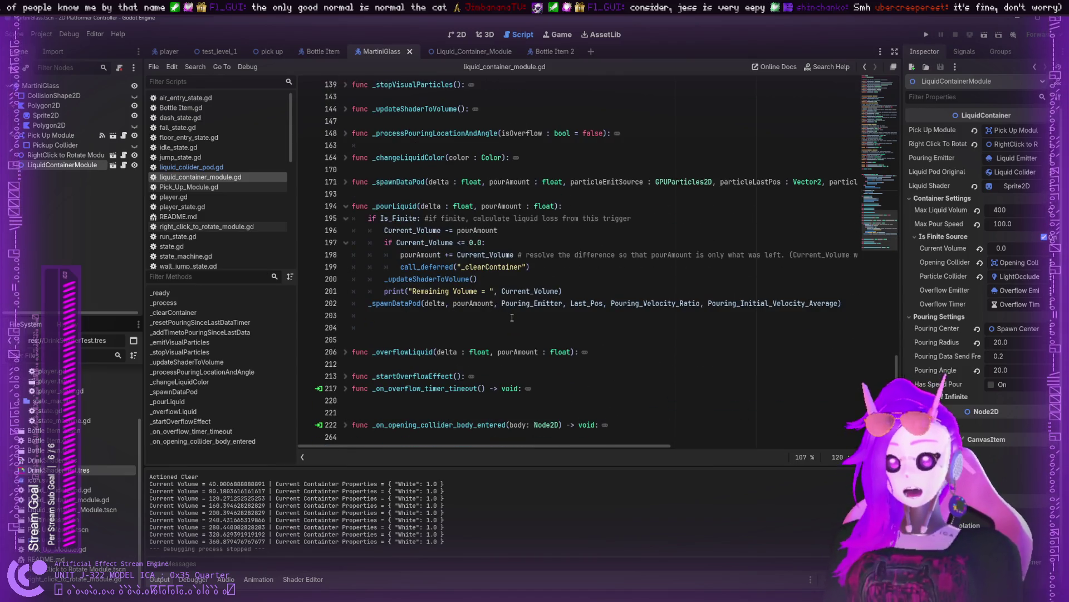
pyautogui.click(346, 389)
pyautogui.click(346, 389)
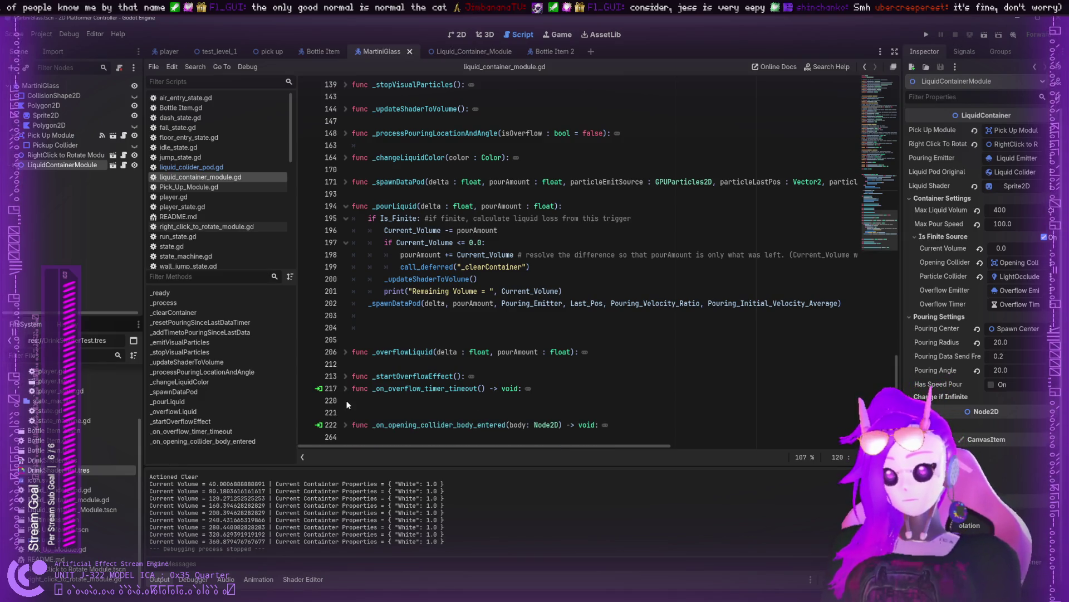
pyautogui.click(346, 426)
pyautogui.scroll(-13, 505, 331)
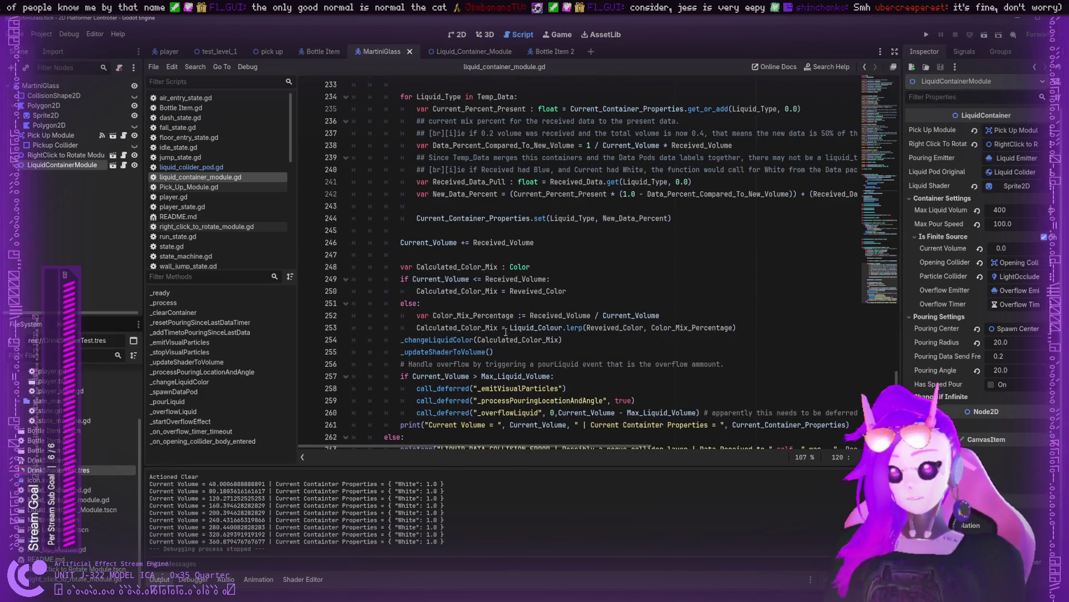
# Step: Change the comparison on line 249 to <= and check the result
pyautogui.scroll(-1, 496, 382)
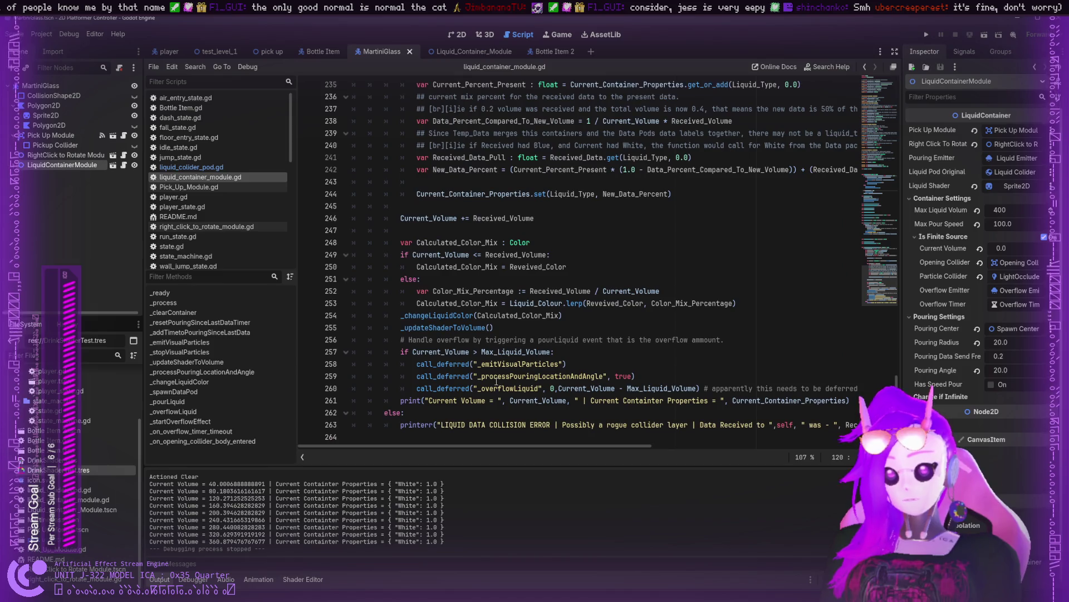
pyautogui.click(509, 304)
pyautogui.click(478, 255)
pyautogui.write('=')
pyautogui.doubleClick(479, 254)
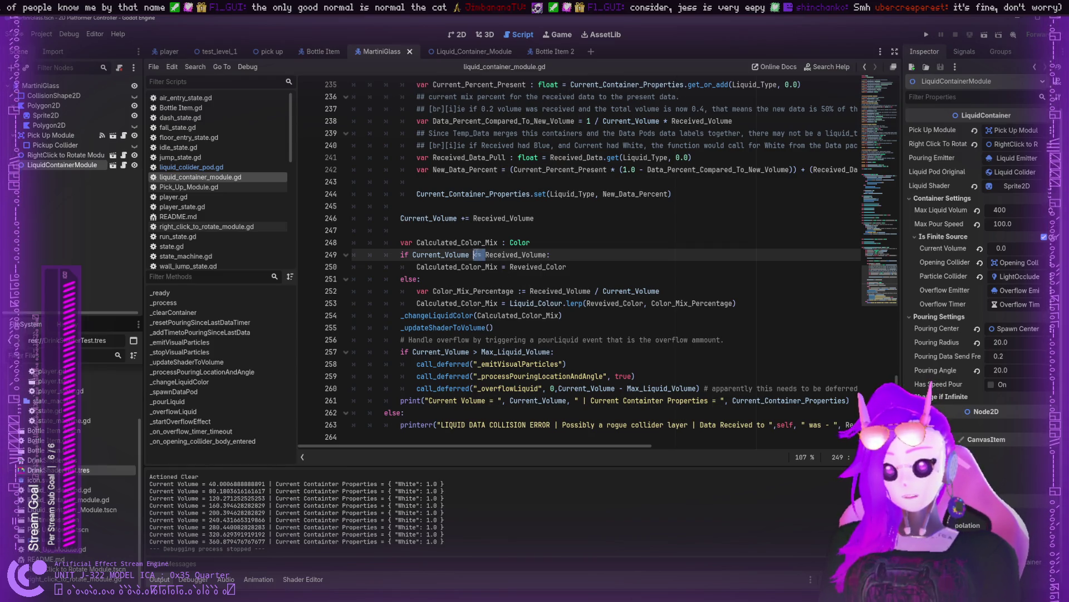
pyautogui.doubleClick(478, 255)
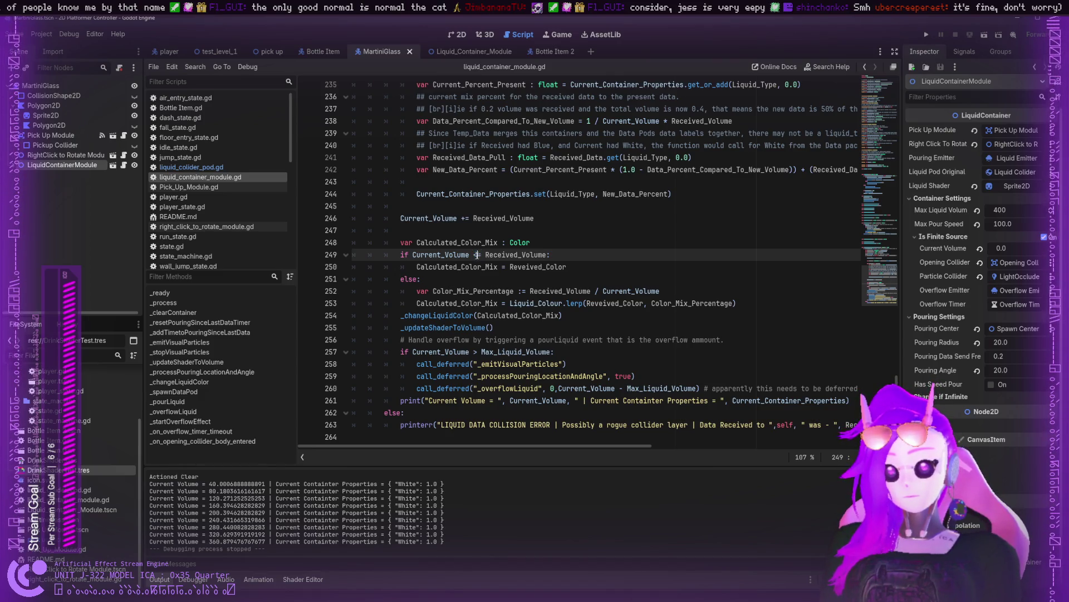
pyautogui.doubleClick(476, 254)
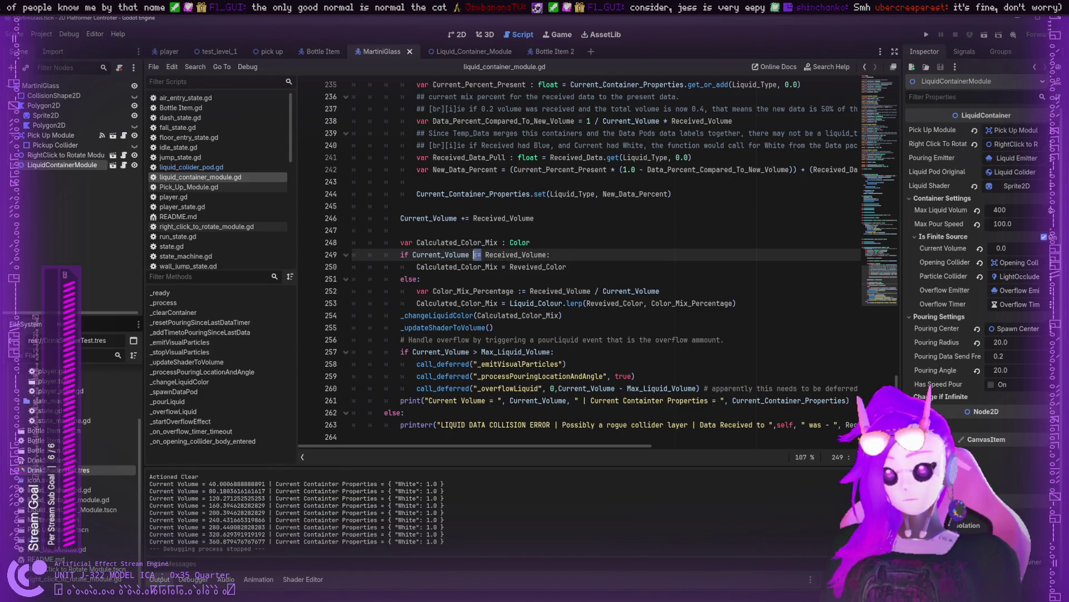
pyautogui.doubleClick(477, 255)
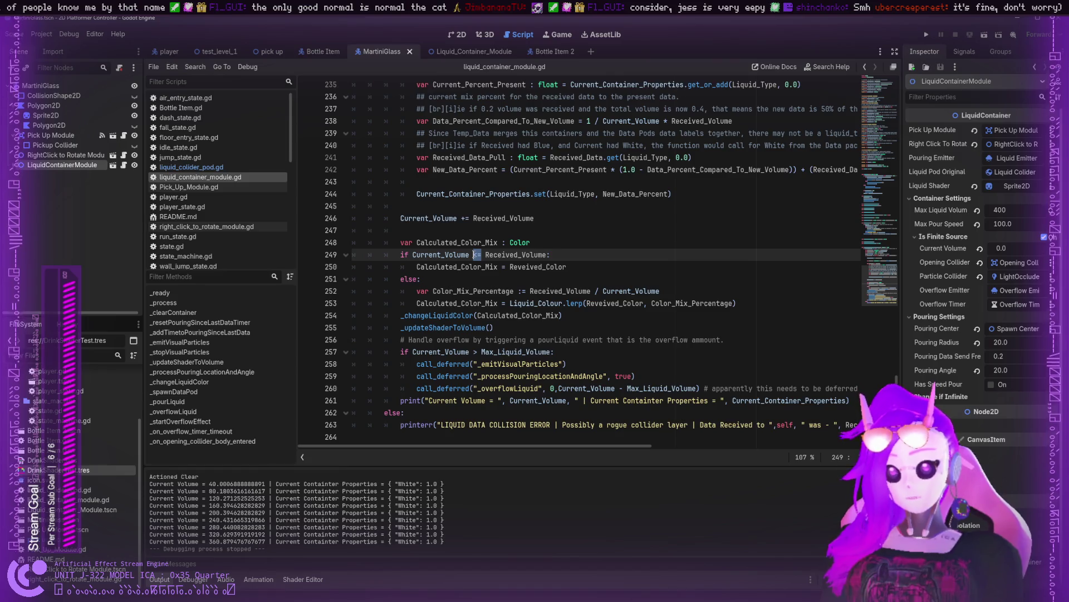
pyautogui.doubleClick(477, 255)
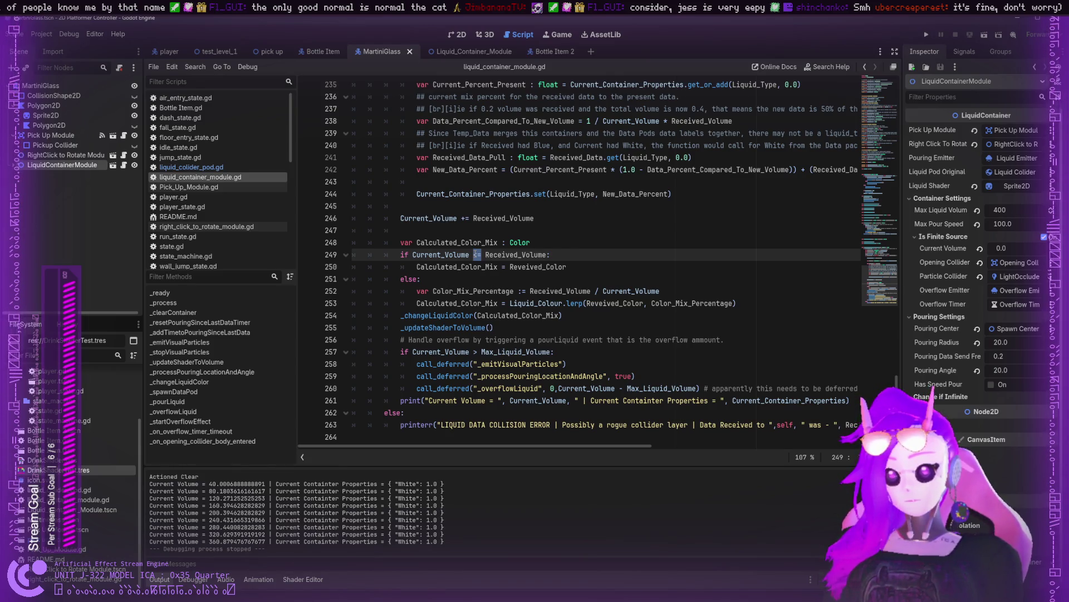
# Step: Cut the Current_Volume += Received_Volume line, then undo back to the New_Volume version
pyautogui.click(461, 218)
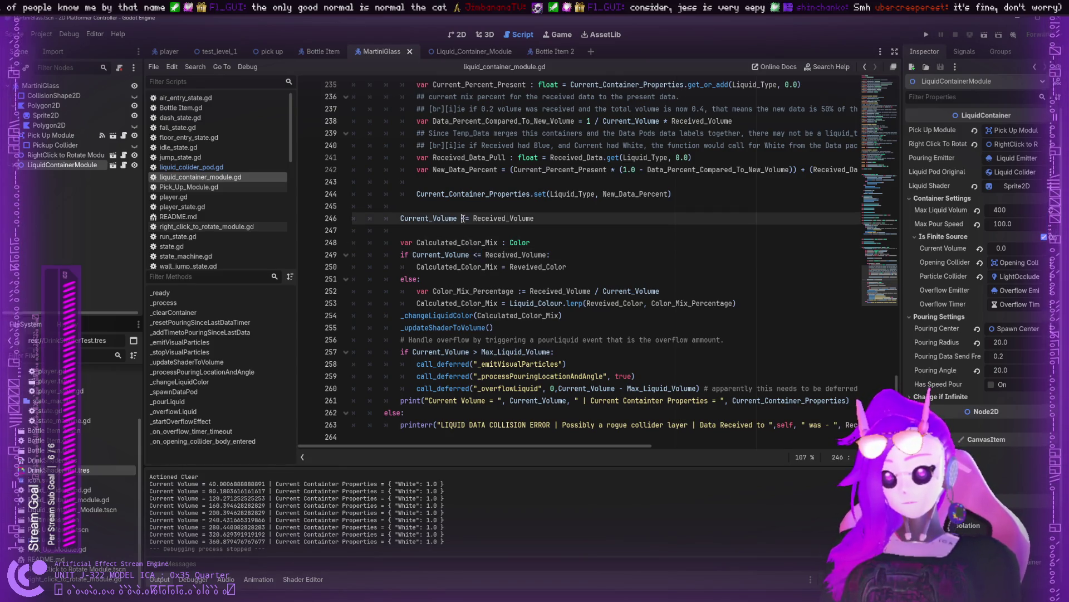
pyautogui.moveTo(534, 218); pyautogui.dragTo(398, 218)
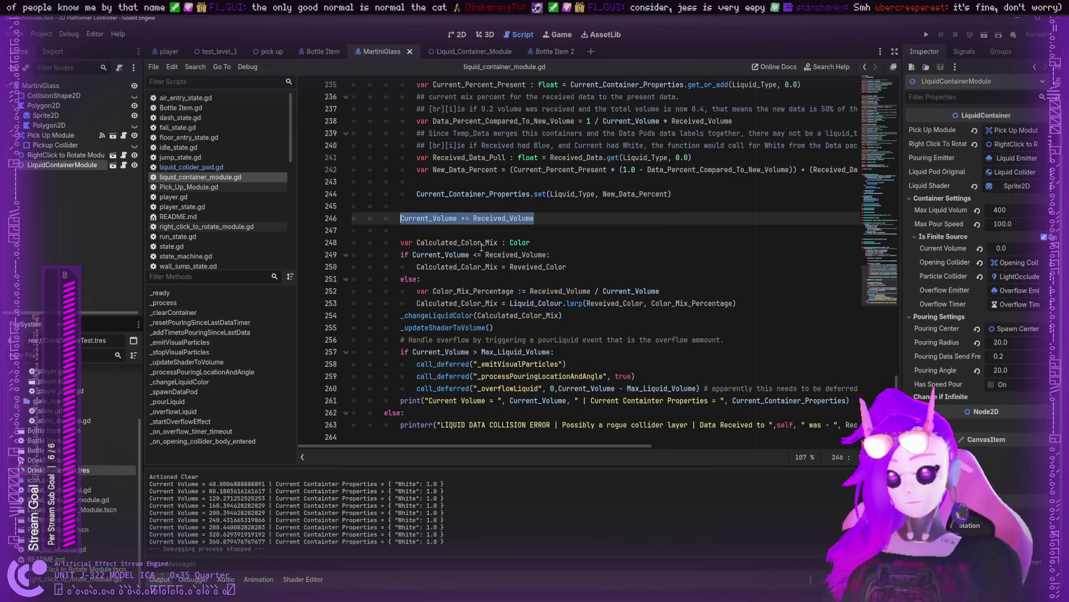
pyautogui.hotkey('ctrl', 'x')
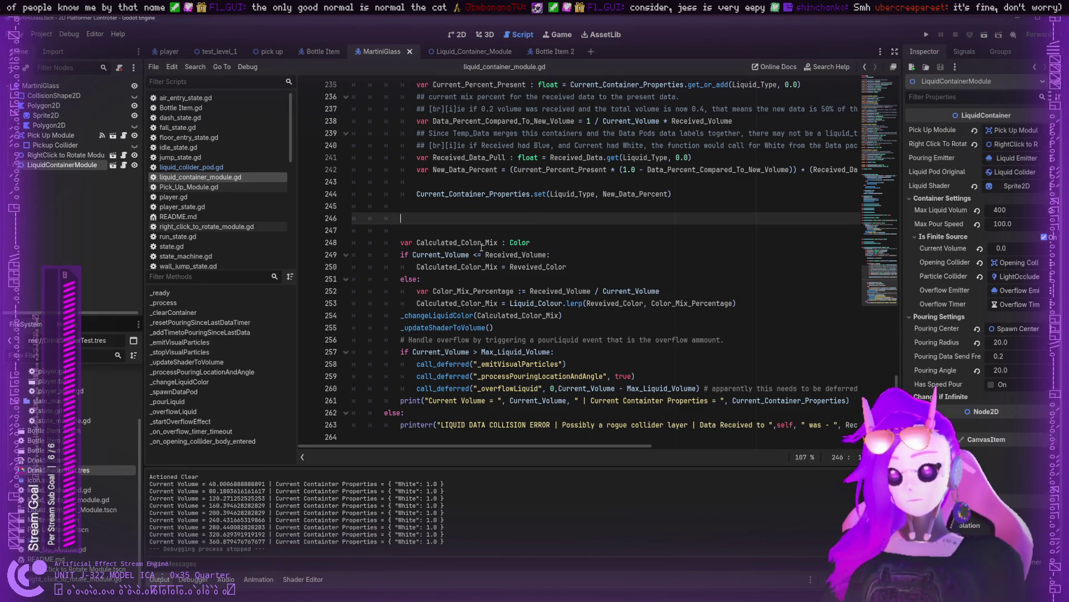
pyautogui.press('Down')
pyautogui.press('Down')
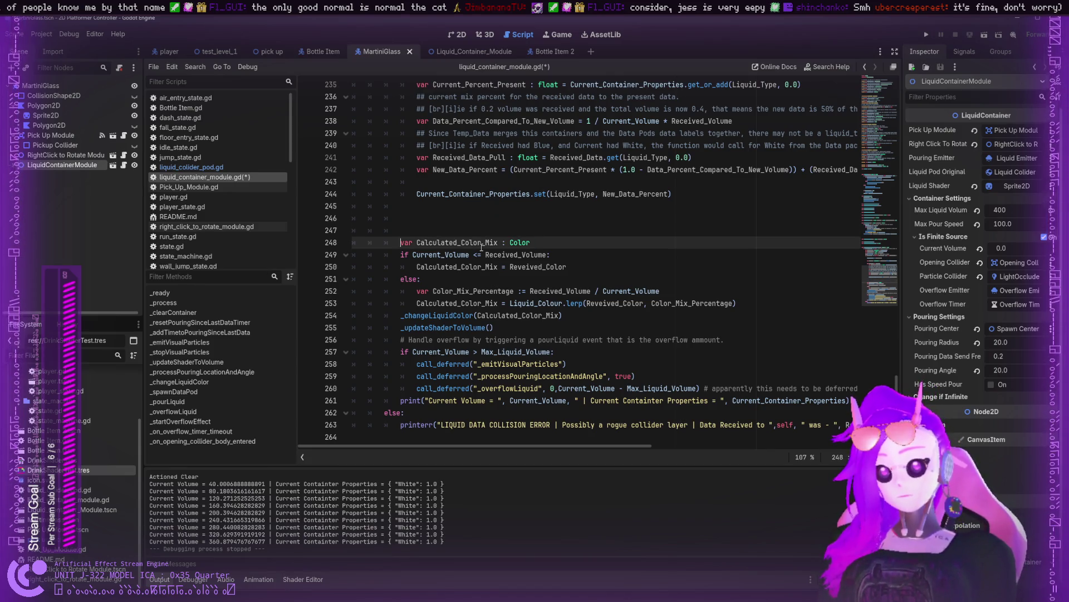
pyautogui.press('BackSpace')
pyautogui.press('BackSpace')
pyautogui.press('BackSpace')
pyautogui.press('BackSpace')
pyautogui.press('BackSpace')
pyautogui.press('BackSpace')
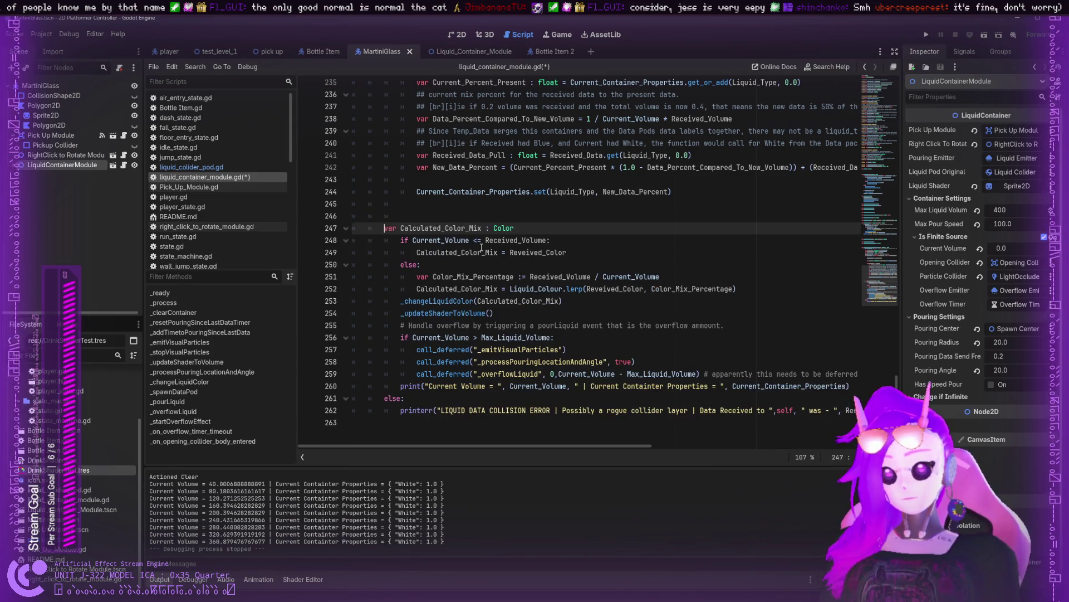
pyautogui.press('Return')
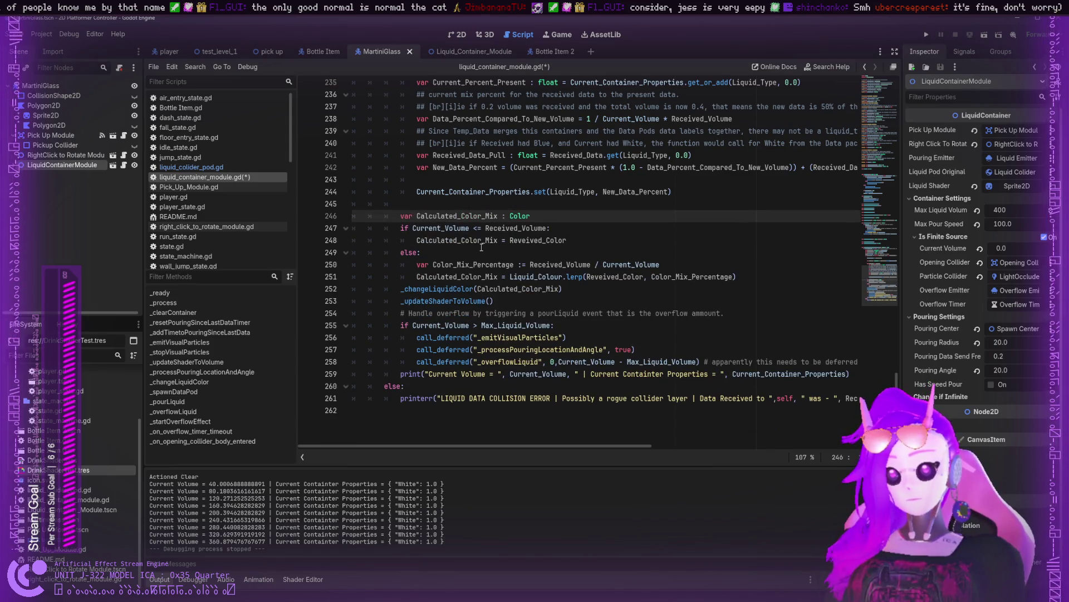
pyautogui.hotkey('ctrl', 'z')
pyautogui.hotkey('ctrl', 'z')
pyautogui.hotkey('ctrl', 'z')
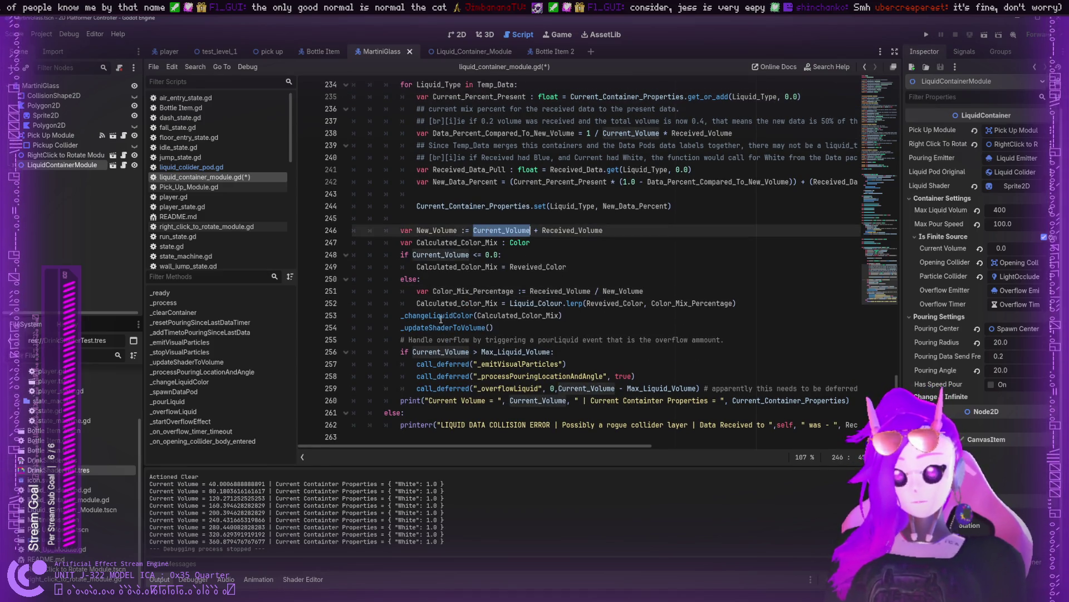
# Step: Insert 'Current_Volume = New_Volume' right before _updateShaderToVolume() and save the script
pyautogui.click(527, 326)
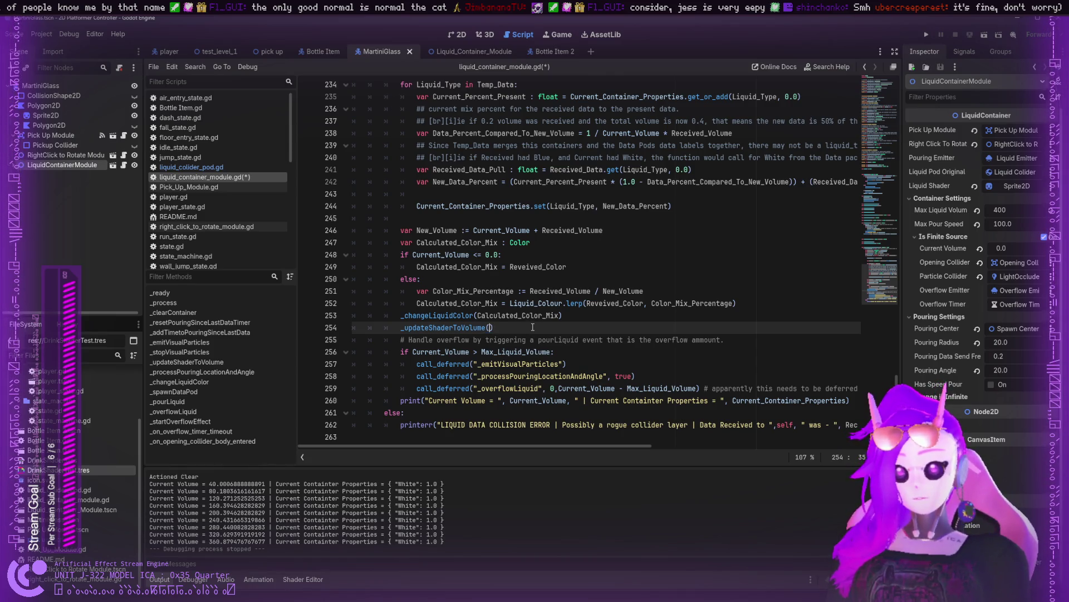
pyautogui.press('Left')
pyautogui.press('Left')
pyautogui.press('Left')
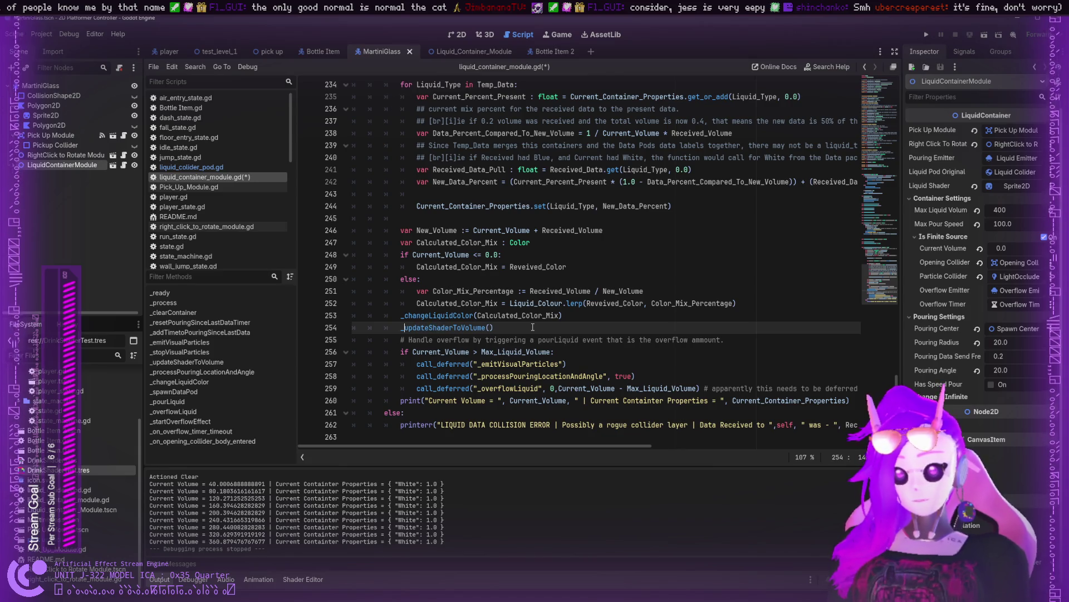
pyautogui.press('Return')
pyautogui.press('Return')
pyautogui.press('Up')
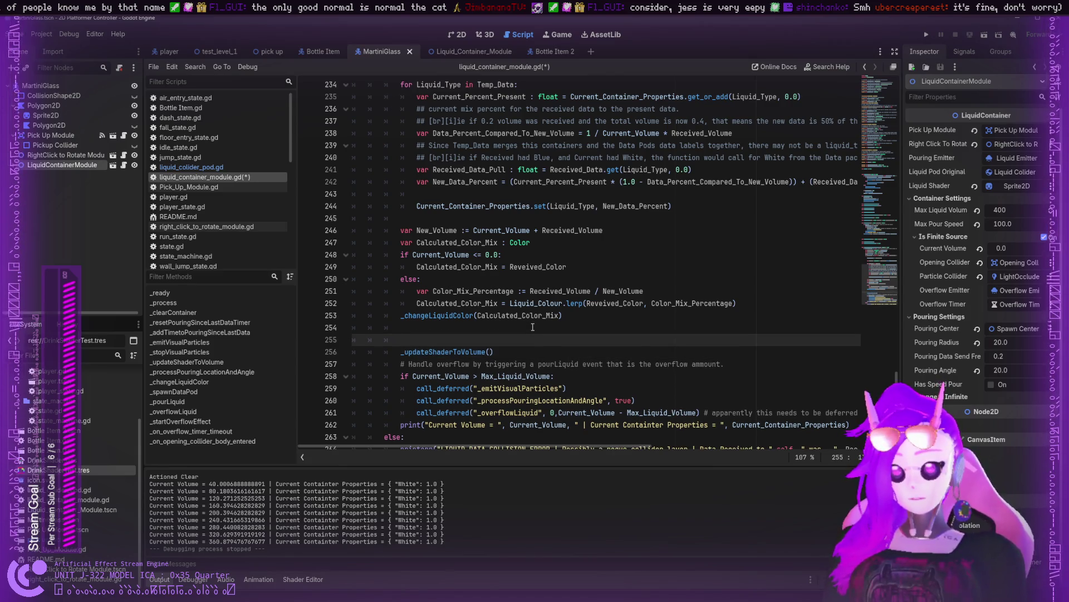
pyautogui.write('Current_Volume')
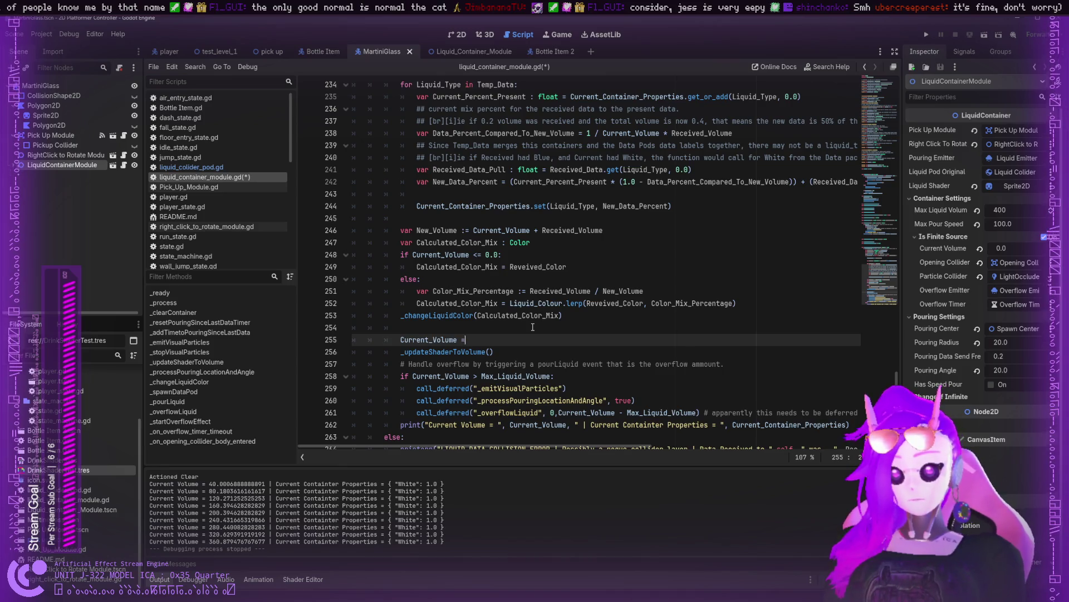
pyautogui.write(' = New_Volume')
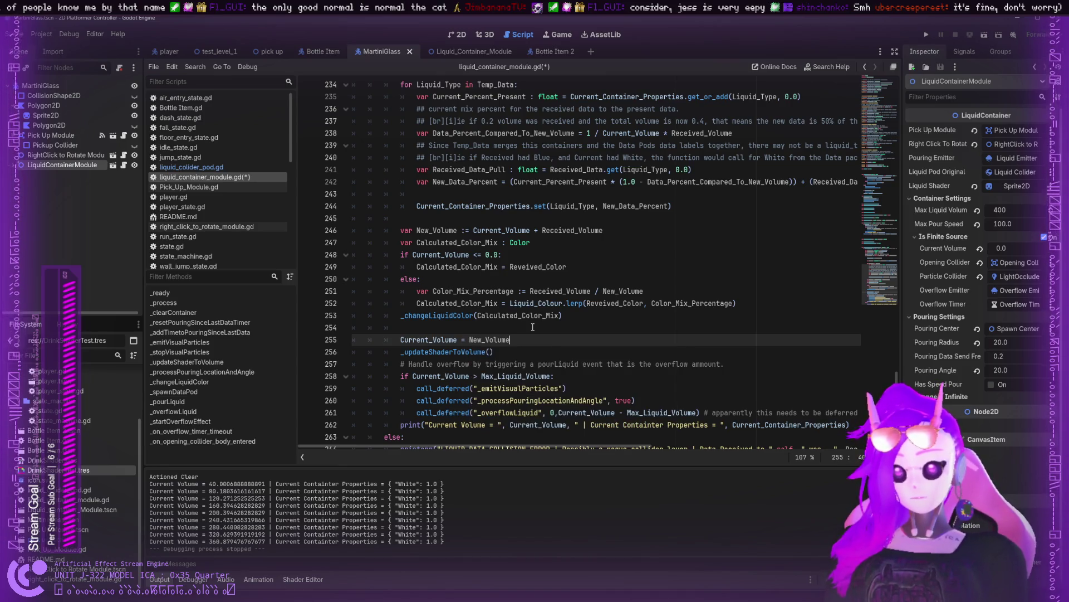
pyautogui.press('Down')
pyautogui.scroll(-1, 457, 327)
pyautogui.hotkey('shift', 'Home')
pyautogui.moveTo(493, 327)
pyautogui.mouseDown()
pyautogui.moveTo(357, 315)
pyautogui.moveTo(356, 339)
pyautogui.moveTo(319, 328)
pyautogui.mouseUp()
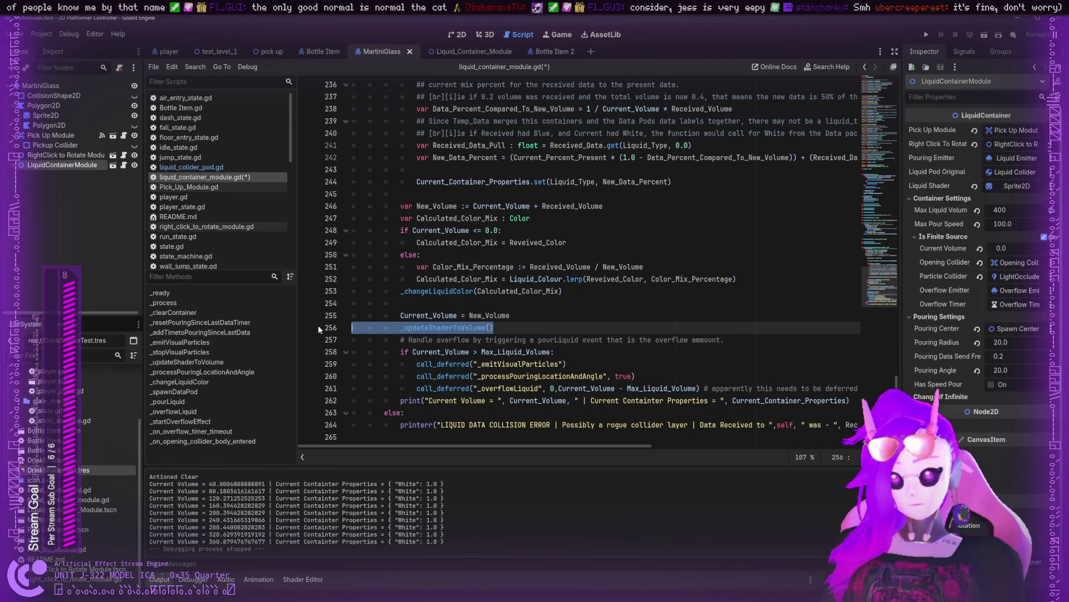
pyautogui.click(524, 323)
pyautogui.hotkey('ctrl', 's')
pyautogui.click(926, 34)
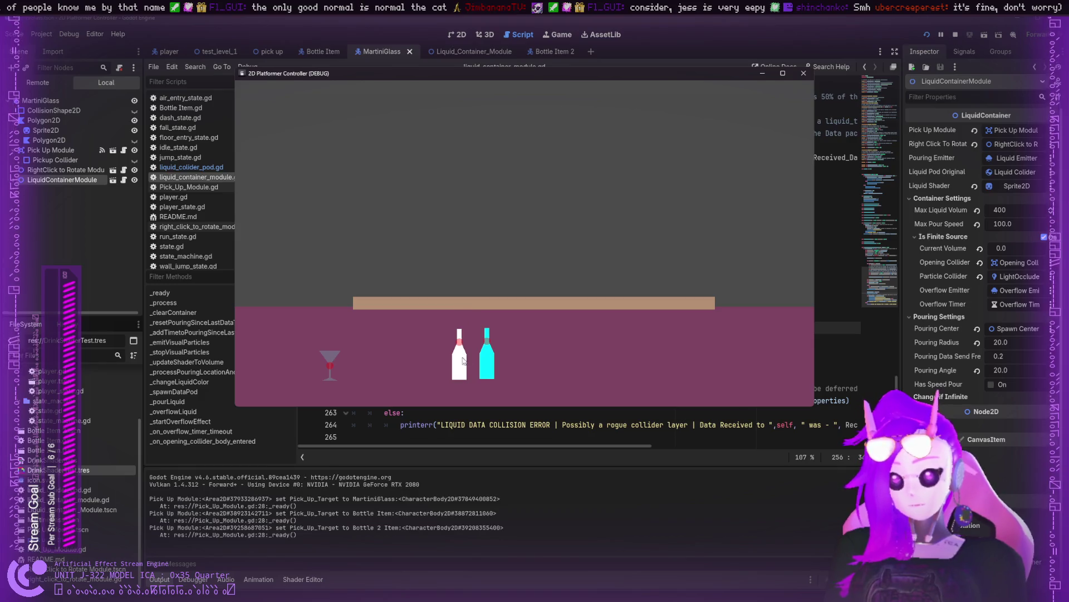
# Step: Pour the cyan and white bottles into the martini glass, tip it out, then stop the game
pyautogui.moveTo(329, 365)
pyautogui.mouseDown()
pyautogui.moveTo(362, 326)
pyautogui.moveTo(430, 329)
pyautogui.moveTo(478, 271)
pyautogui.moveTo(479, 240)
pyautogui.mouseUp()
pyautogui.moveTo(445, 282); pyautogui.dragTo(445, 262)
pyautogui.rightClick(444, 256)
pyautogui.moveTo(488, 334)
pyautogui.mouseDown()
pyautogui.moveTo(473, 222)
pyautogui.moveTo(486, 249)
pyautogui.mouseUp()
pyautogui.moveTo(449, 281)
pyautogui.mouseDown()
pyautogui.moveTo(453, 245)
pyautogui.moveTo(482, 262)
pyautogui.moveTo(305, 238)
pyautogui.moveTo(262, 328)
pyautogui.mouseUp()
pyautogui.moveTo(379, 239); pyautogui.dragTo(442, 239)
pyautogui.moveTo(596, 337)
pyautogui.mouseDown()
pyautogui.moveTo(450, 245)
pyautogui.moveTo(452, 257)
pyautogui.moveTo(470, 245)
pyautogui.moveTo(481, 262)
pyautogui.moveTo(443, 281)
pyautogui.mouseUp()
pyautogui.press('F8')
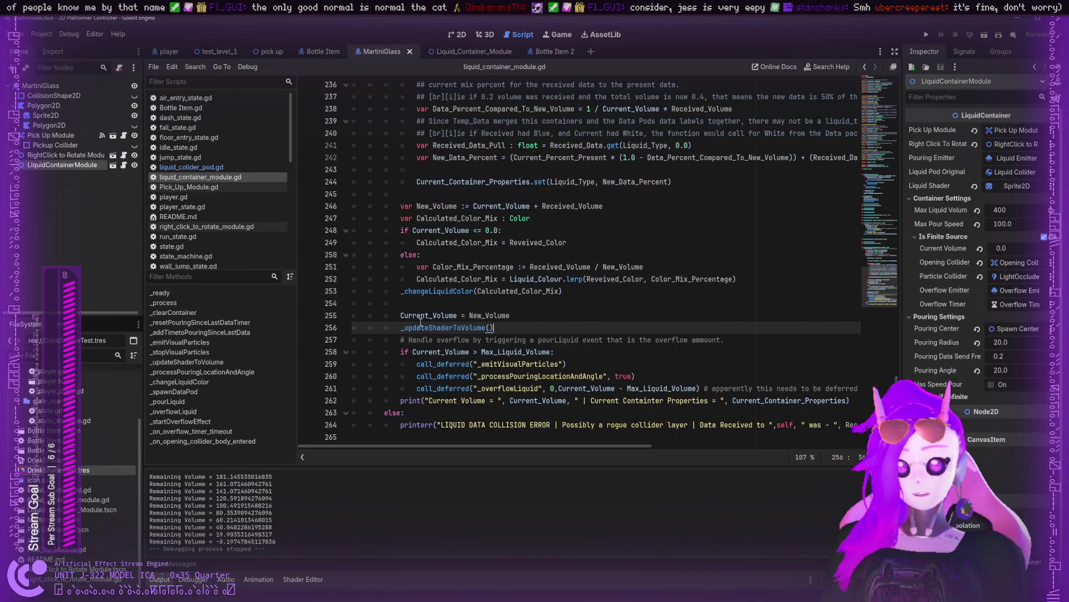
pyautogui.scroll(20, 513, 365)
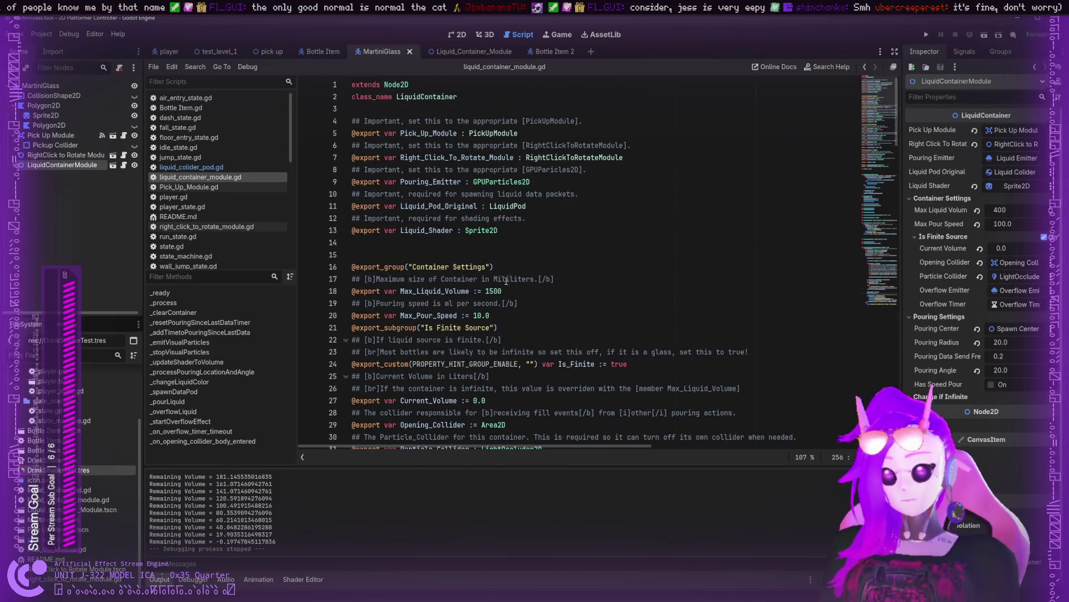
pyautogui.scroll(-15, 500, 247)
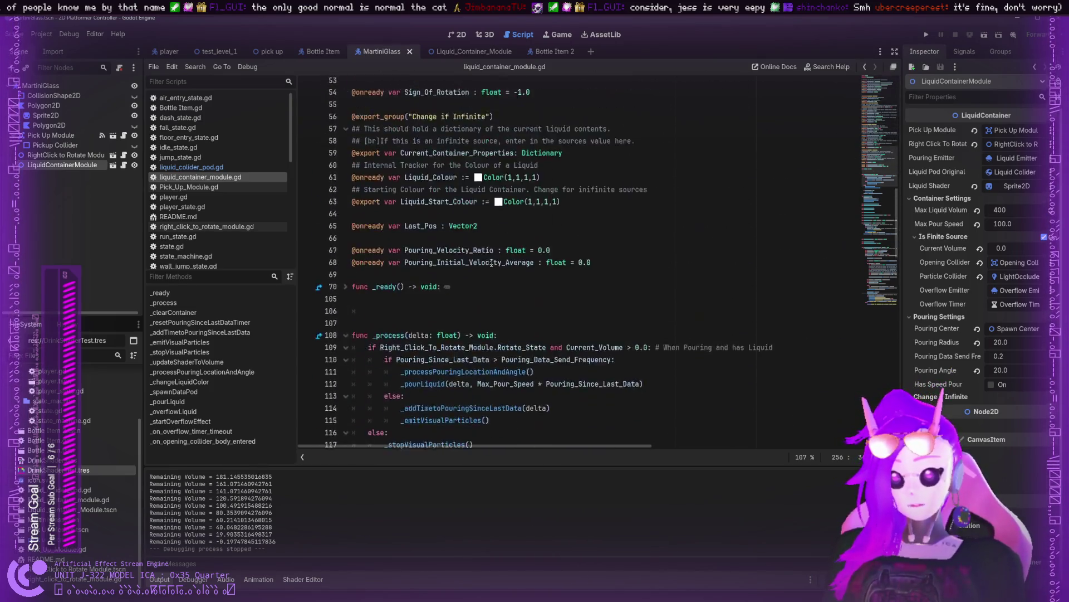
pyautogui.click(606, 357)
pyautogui.scroll(1, 605, 365)
pyautogui.click(603, 377)
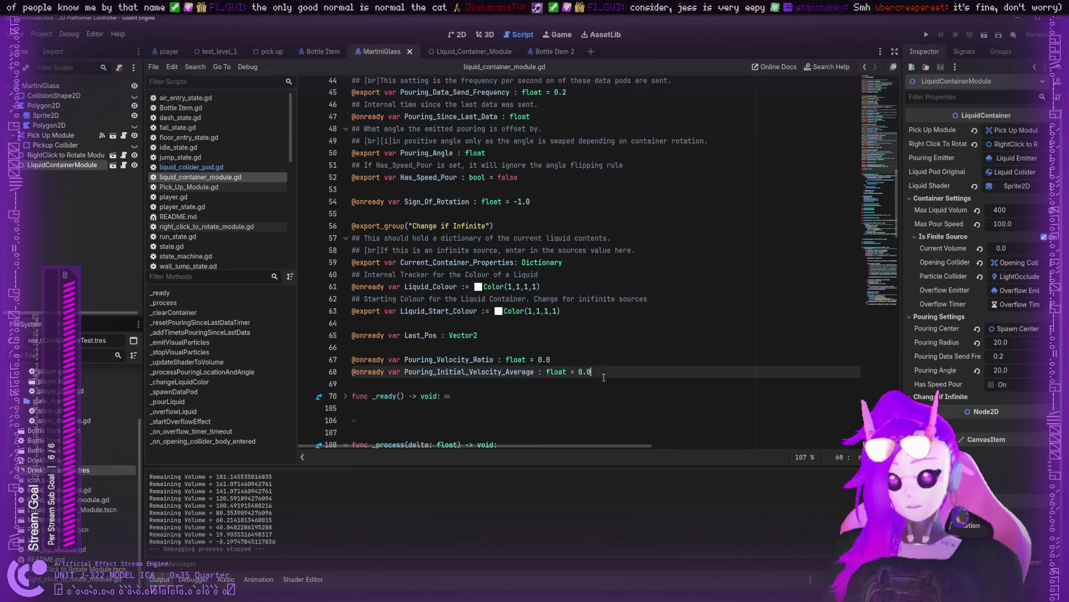
pyautogui.press('Return')
pyautogui.press('Return')
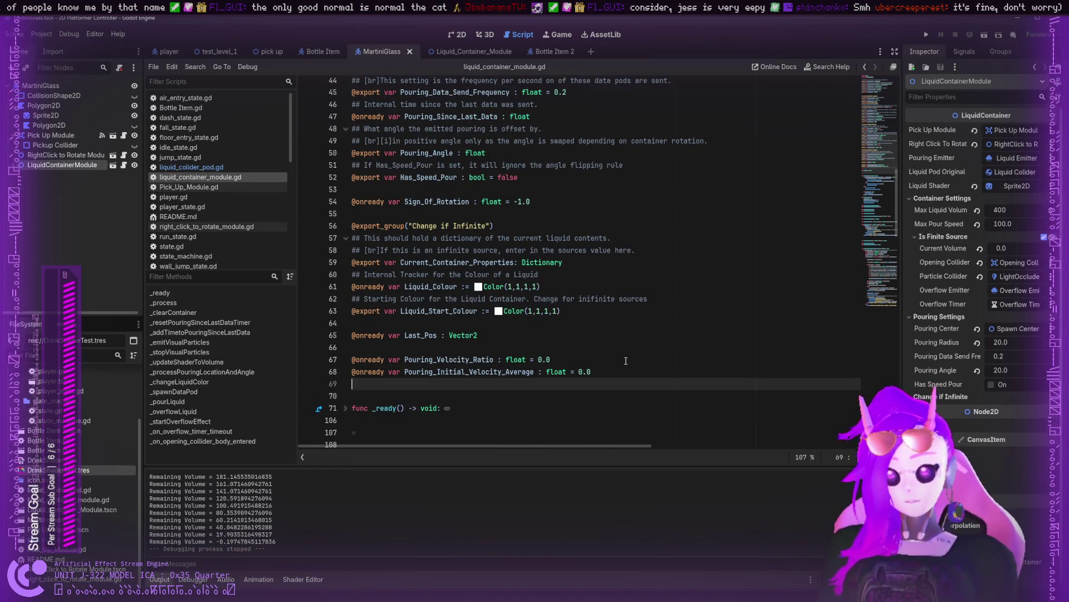
pyautogui.write('@o')
pyautogui.press('Return')
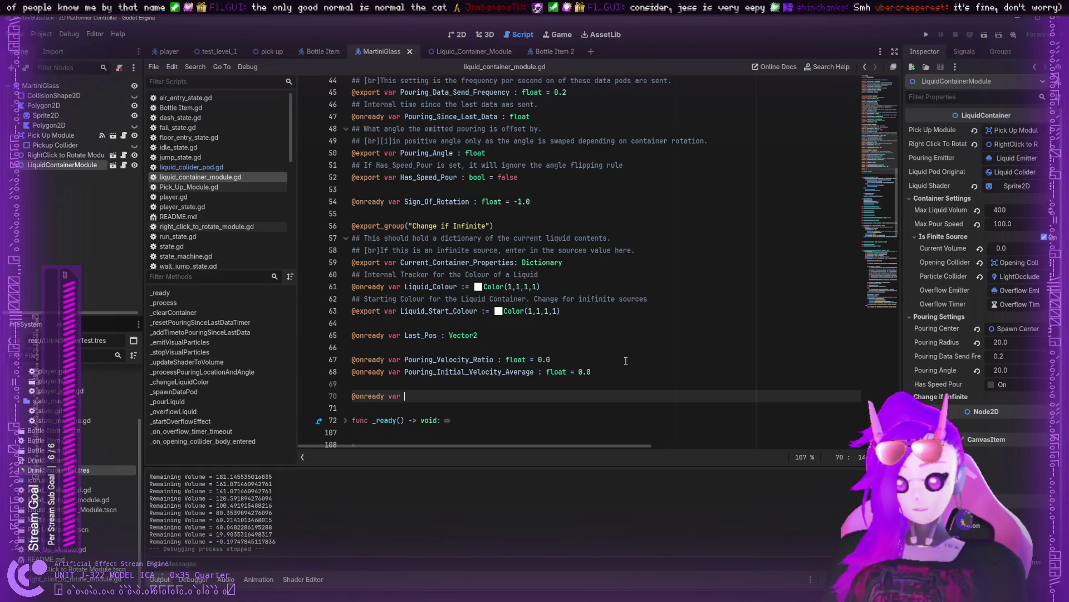
# Step: Complete it as 'ReplaceColorFlag : bool = false' on line 70
pyautogui.write('Re')
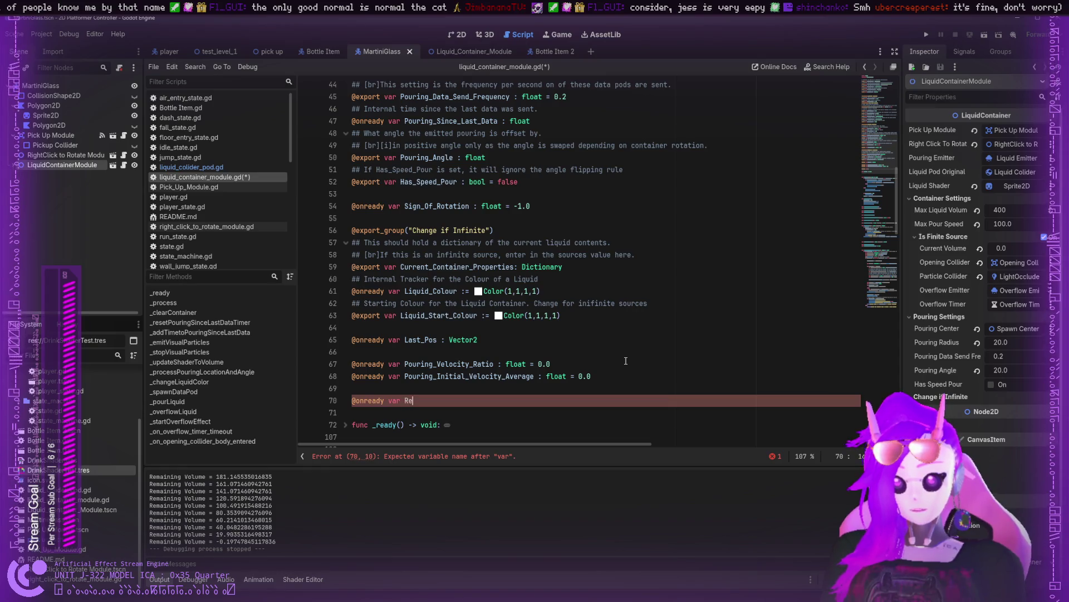
pyautogui.press('BackSpace')
pyautogui.press('BackSpace')
pyautogui.write('ClearedF')
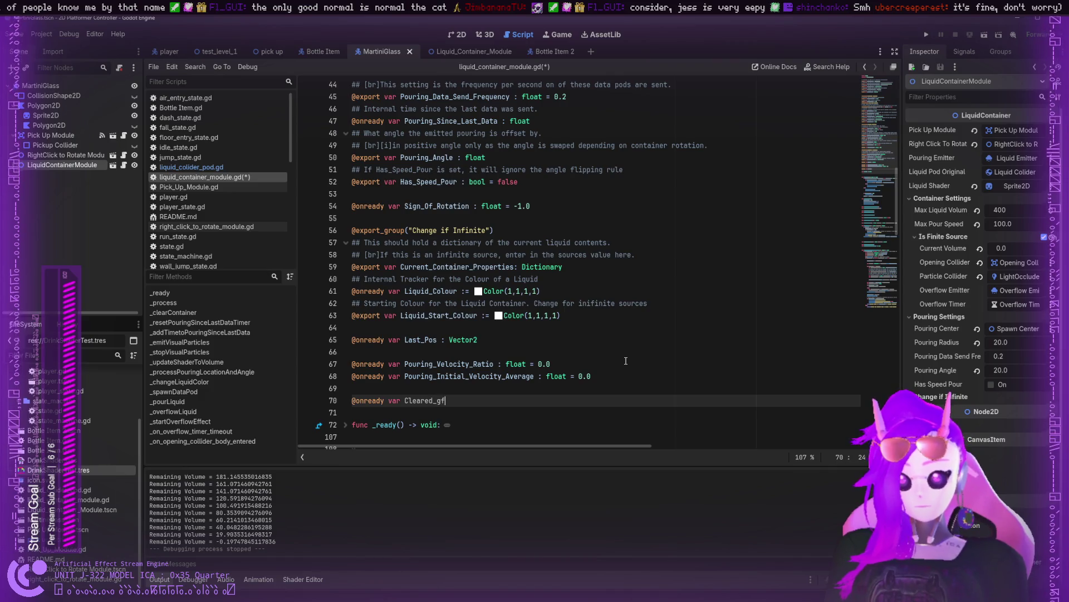
pyautogui.write('Fl')
pyautogui.press('BackSpace')
pyautogui.press('BackSpace')
pyautogui.write('Color')
pyautogui.press('BackSpace')
pyautogui.press('BackSpace')
pyautogui.press('BackSpace')
pyautogui.write('Co')
pyautogui.press('BackSpace')
pyautogui.press('BackSpace')
pyautogui.press('BackSpace')
pyautogui.write('ReplaceColorFlag')
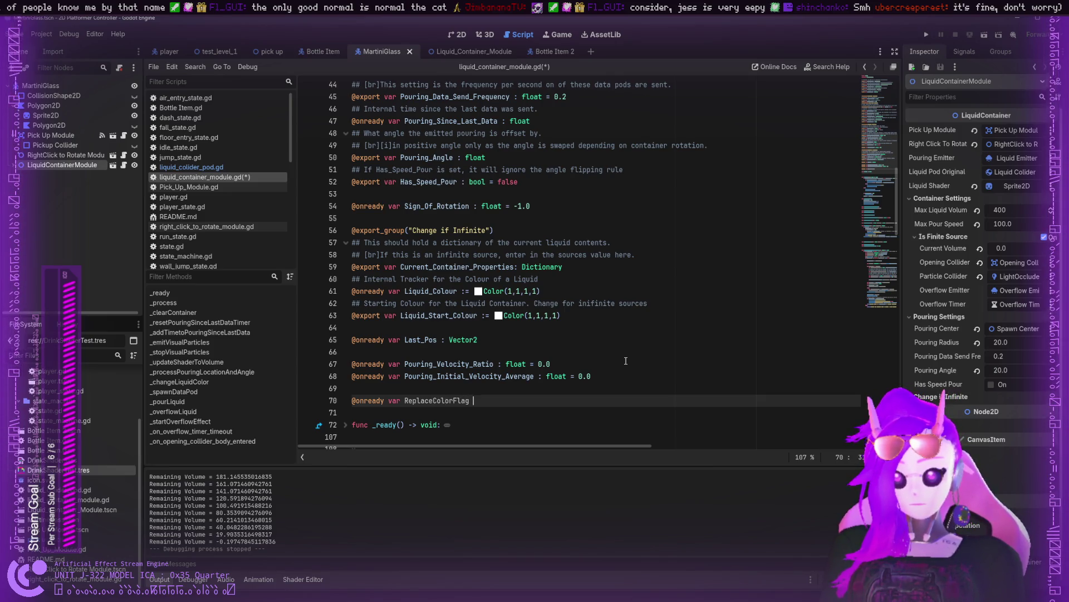
pyautogui.write(' : ')
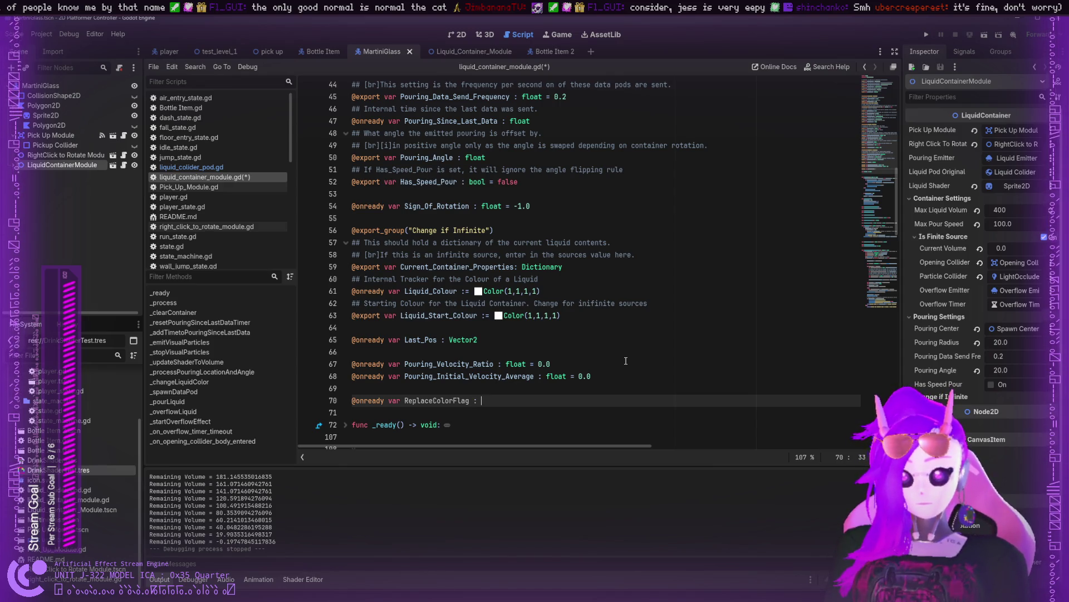
pyautogui.write('bool =')
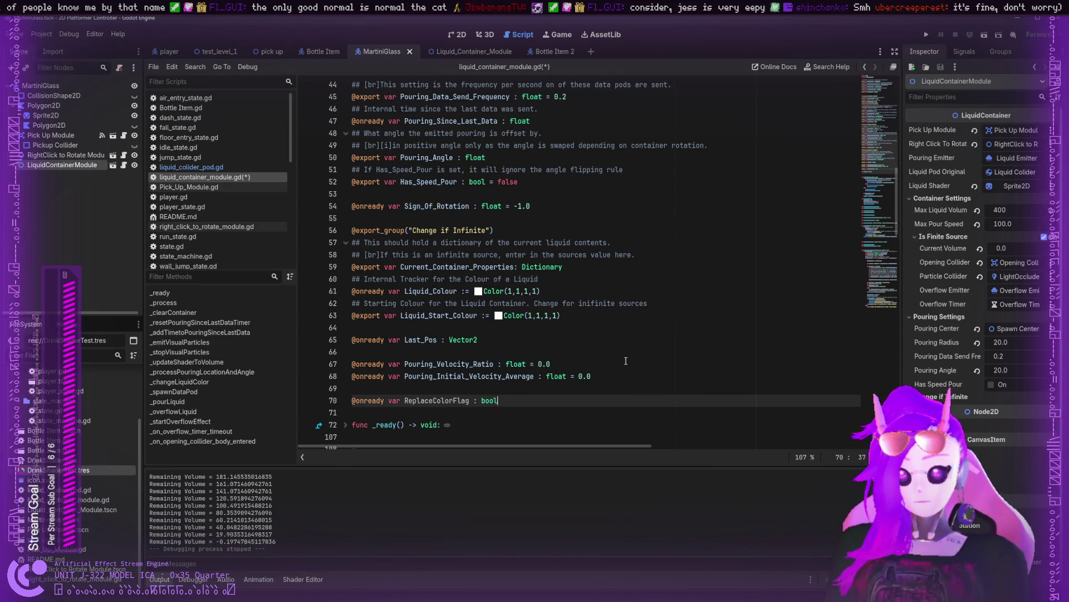
pyautogui.write(' false')
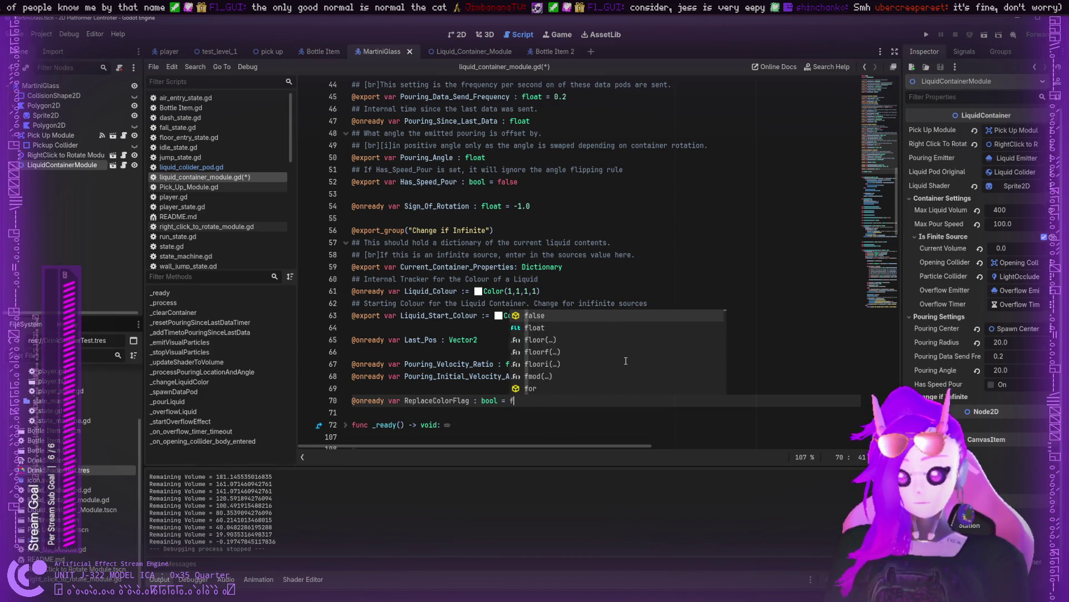
pyautogui.press('Escape')
pyautogui.doubleClick(523, 401)
pyautogui.doubleClick(428, 400)
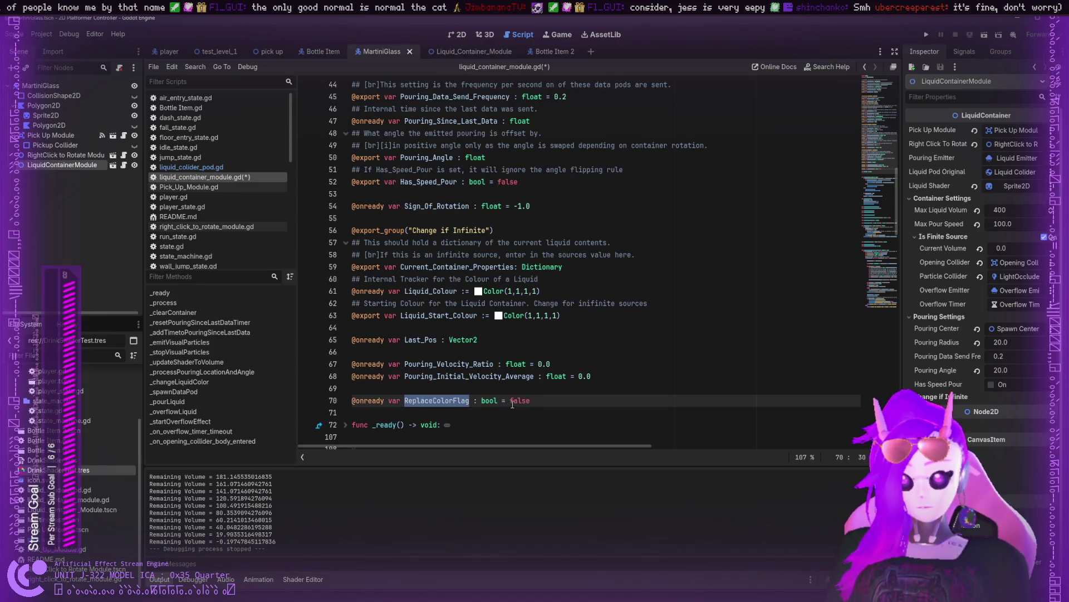
pyautogui.scroll(-15, 512, 405)
# Step: Append 'ReplaceColorFlag = true' as the last line of _clearContainer()
pyautogui.scroll(-6, 513, 343)
pyautogui.scroll(6, 448, 310)
pyautogui.scroll(6, 448, 311)
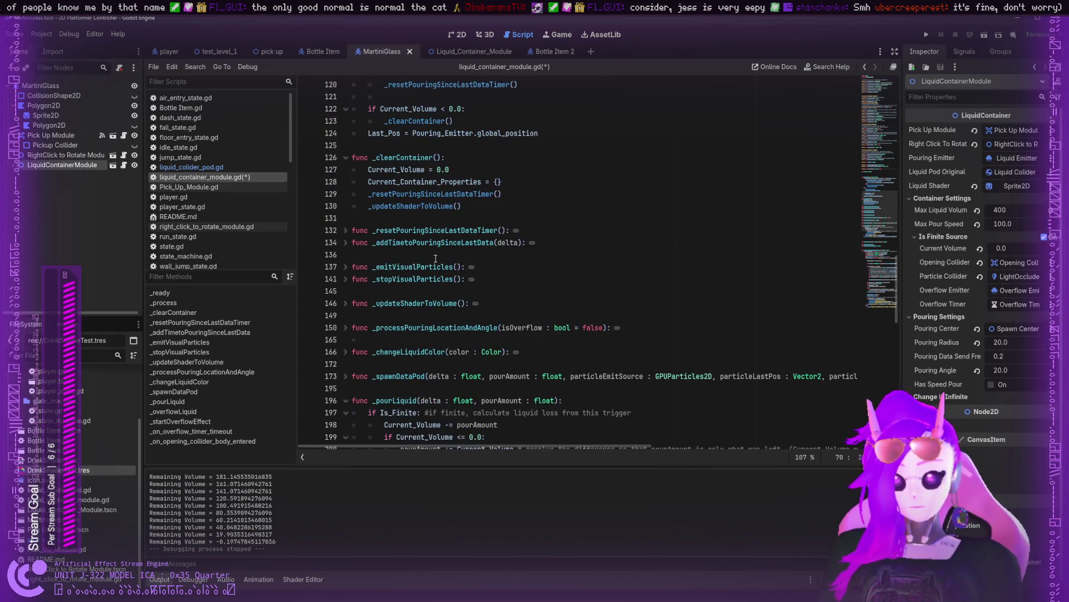
pyautogui.scroll(1, 436, 258)
pyautogui.click(484, 243)
pyautogui.press('Return')
pyautogui.write('ReplaceColorFlag = true')
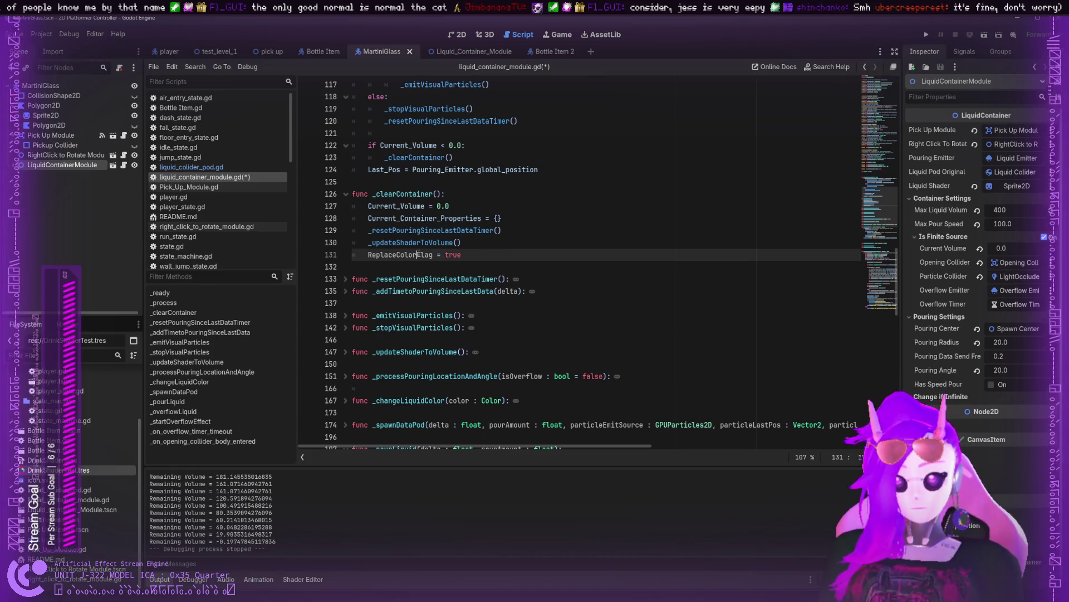
pyautogui.scroll(-20, 520, 273)
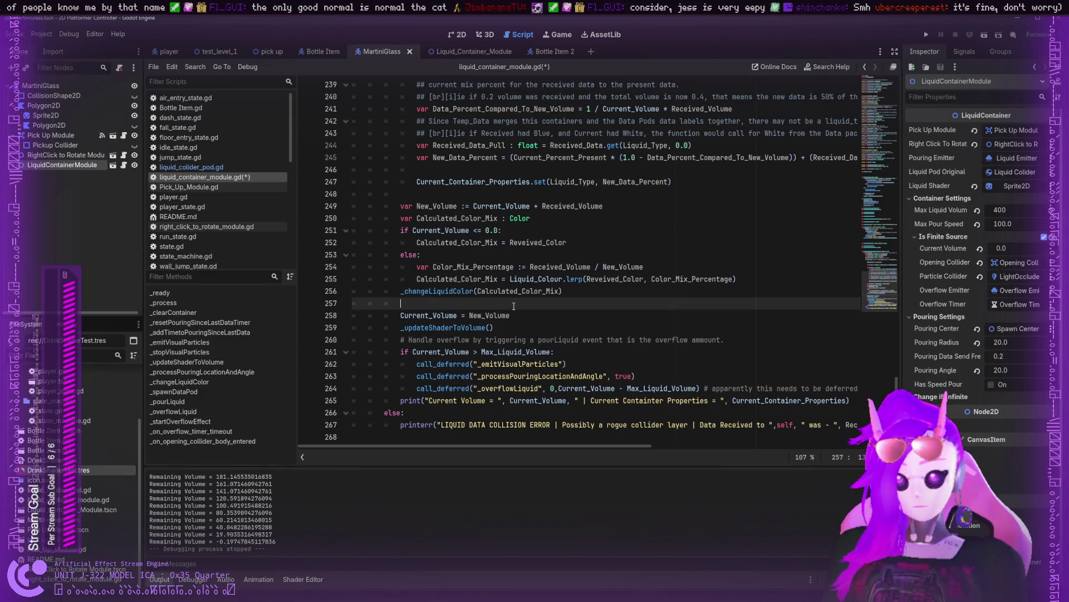
# Step: Replace the 'Current_Volume <= 0.0' condition with 'if ReplaceColorFlag:'
pyautogui.doubleClick(484, 206)
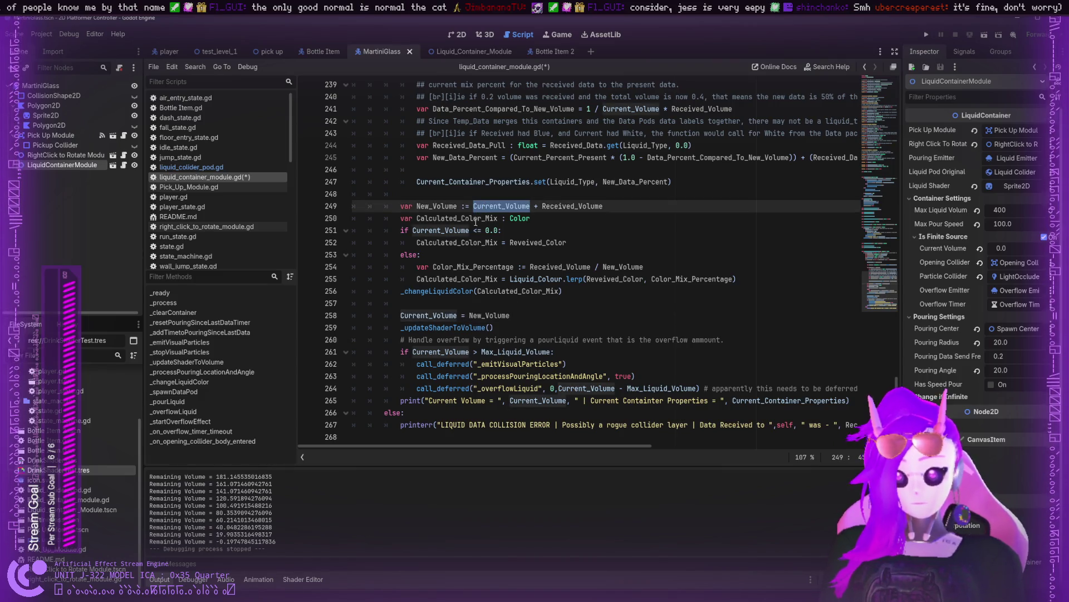
pyautogui.doubleClick(454, 229)
pyautogui.write('ReplaceColorFlag')
pyautogui.moveTo(481, 230); pyautogui.dragTo(507, 230)
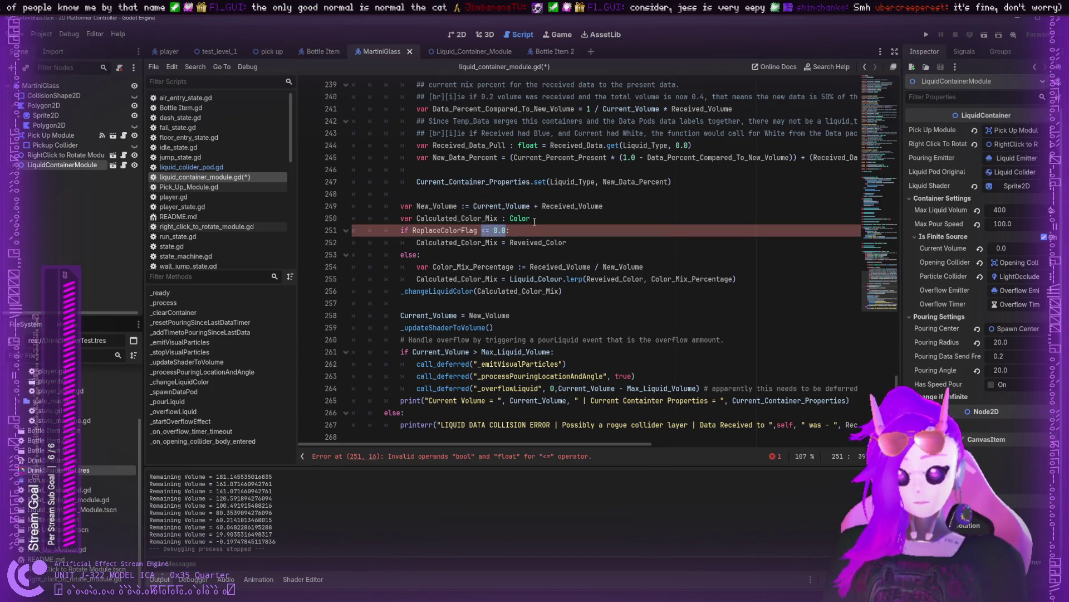
pyautogui.press('BackSpace')
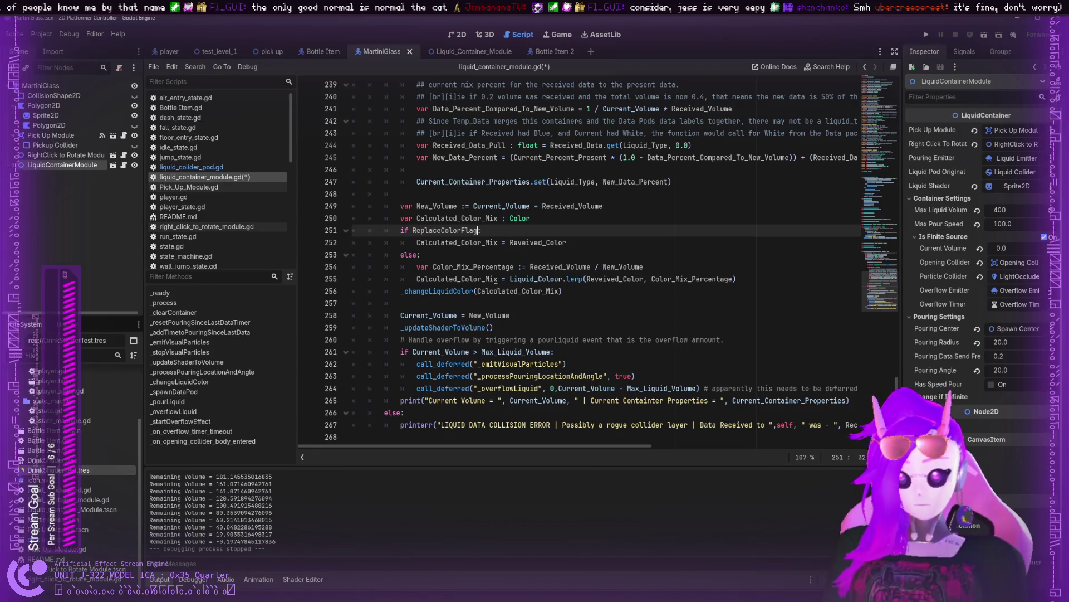
# Step: Add 'ReplaceColorFlag = false' after the colour assignment, correcting the 'flase' typo
pyautogui.click(438, 258)
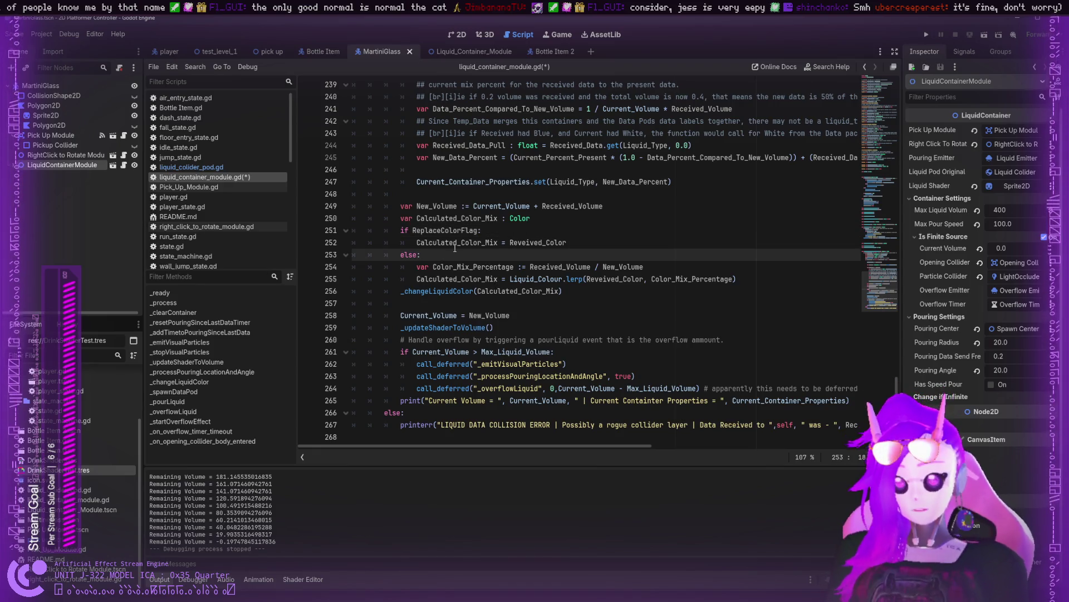
pyautogui.click(571, 242)
pyautogui.press('Return')
pyautogui.write('ReplaceColorFlag ')
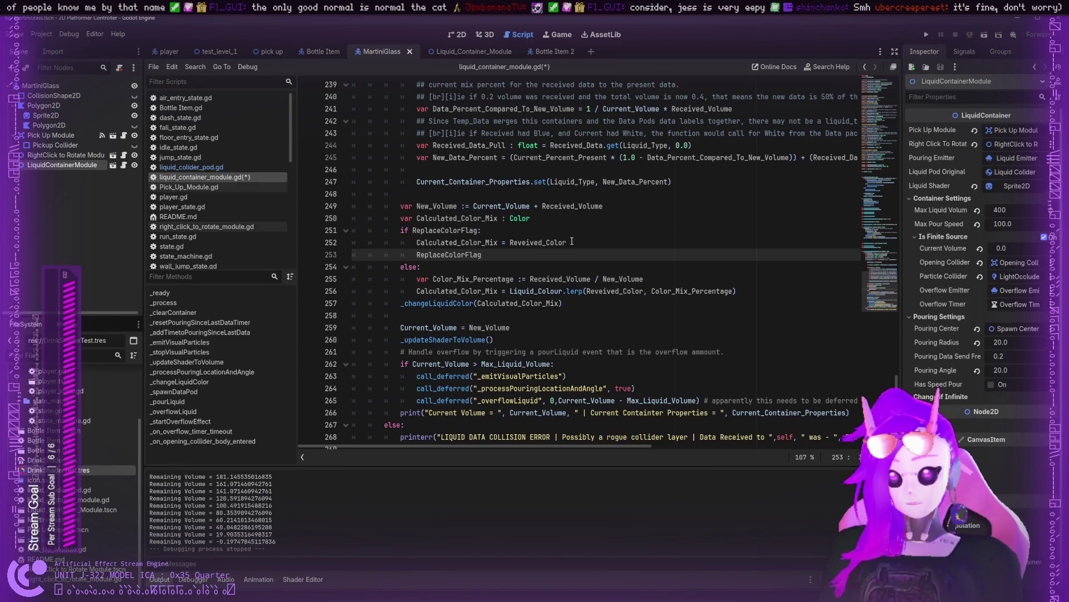
pyautogui.write('= flase')
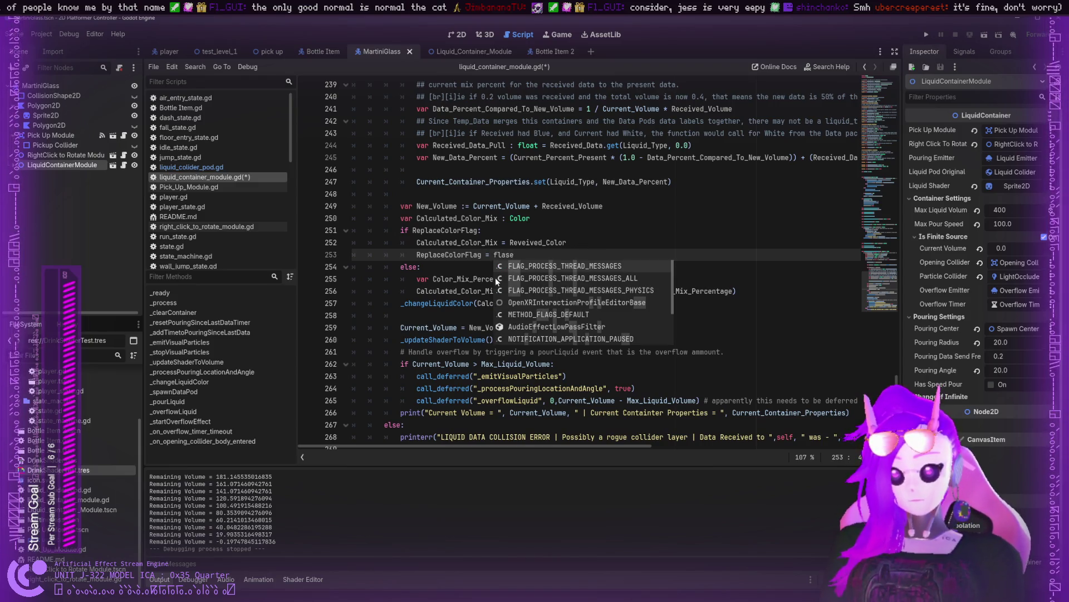
pyautogui.press('Escape')
pyautogui.press('BackSpace')
pyautogui.press('BackSpace')
pyautogui.press('BackSpace')
pyautogui.write('alse')
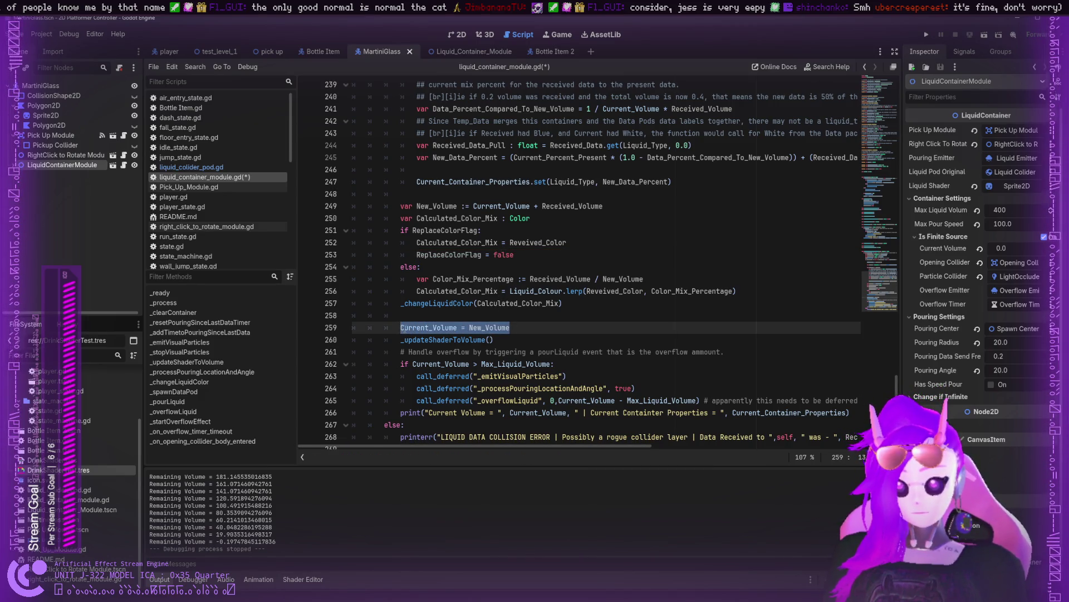
# Step: Turn 'var New_Volume :=' into a direct Current_Volume assignment and delete the redundant line
pyautogui.doubleClick(428, 328)
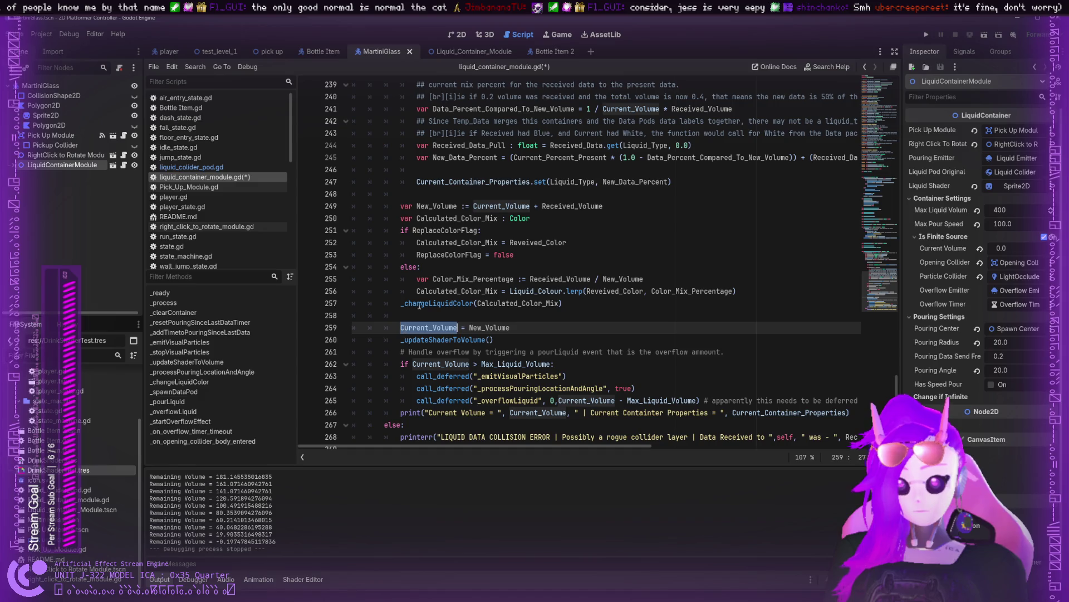
pyautogui.click(464, 206)
pyautogui.moveTo(471, 206); pyautogui.dragTo(401, 206)
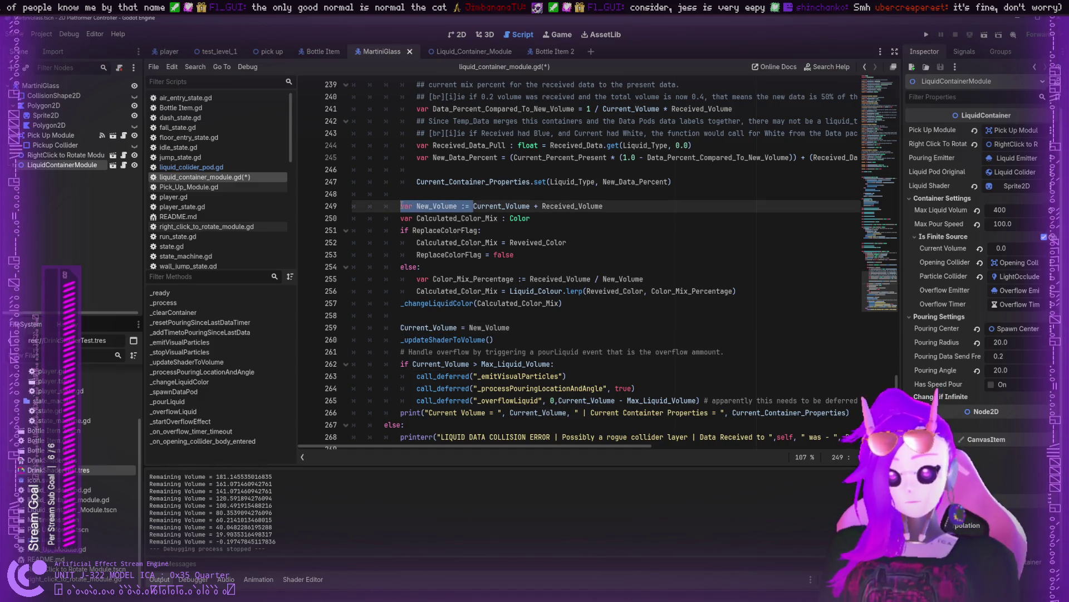
pyautogui.press('BackSpace')
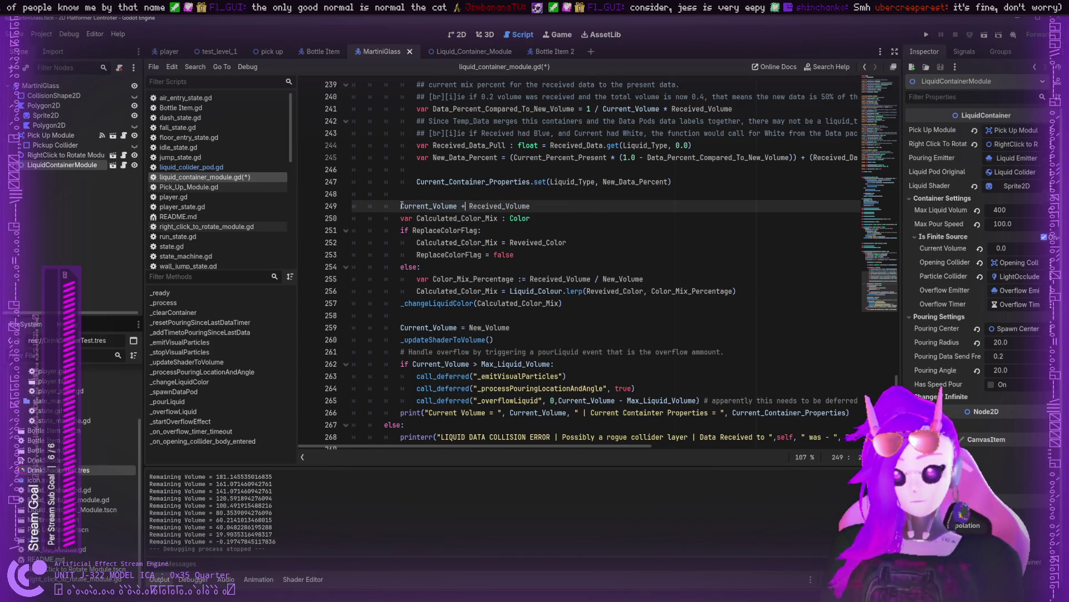
pyautogui.write('=')
pyautogui.moveTo(510, 328); pyautogui.dragTo(379, 321)
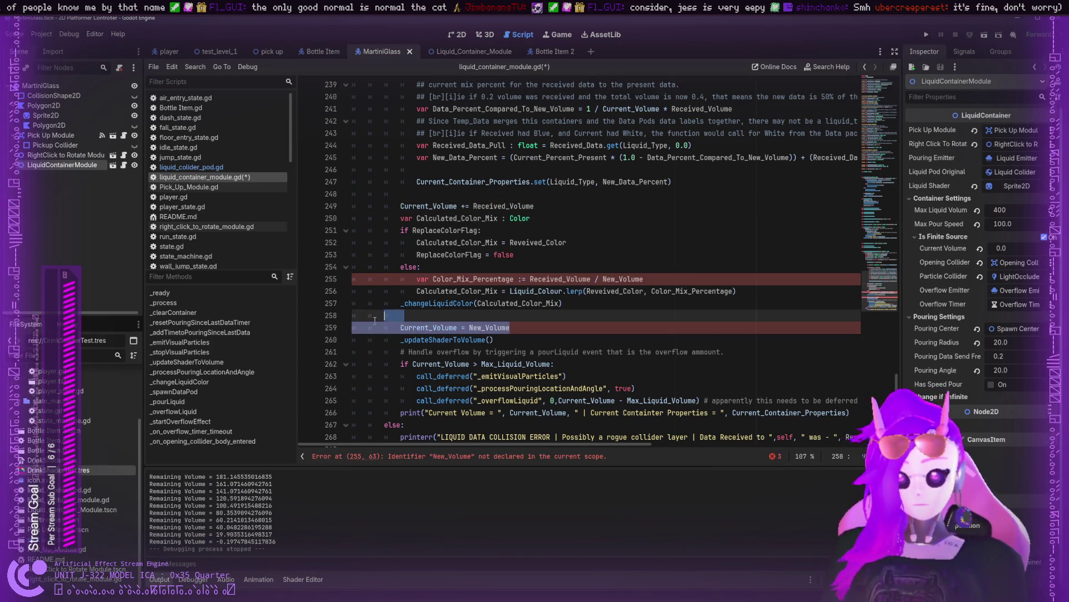
pyautogui.click(333, 327)
pyautogui.press('BackSpace')
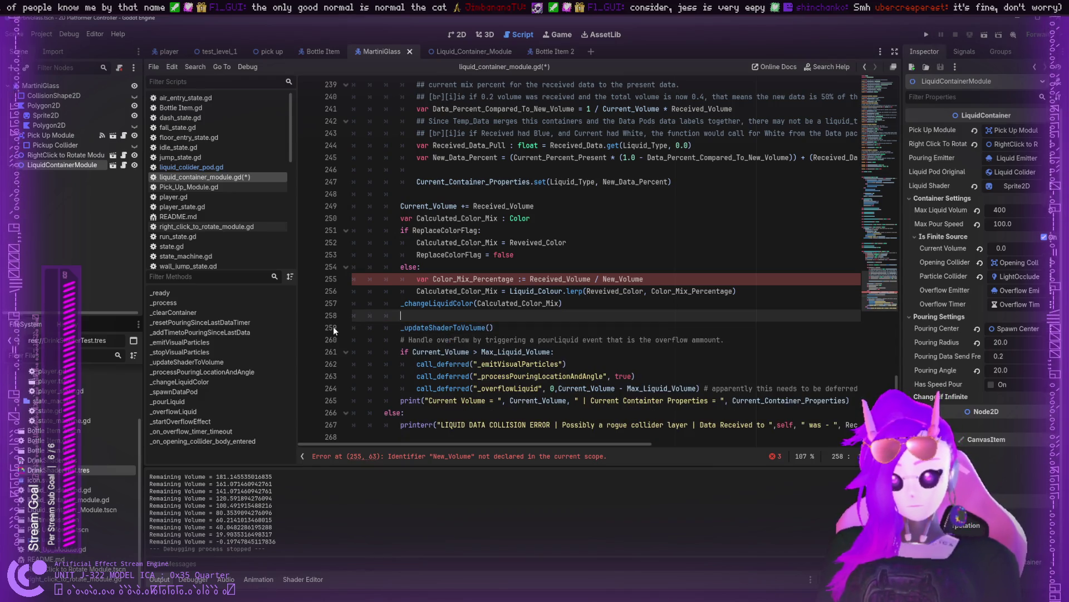
# Step: Divide by Current_Volume instead of New_Volume, add a blank line after the update, and save
pyautogui.click(434, 206)
pyautogui.click(612, 279)
pyautogui.doubleClick(613, 278)
pyautogui.write('Current_Volume')
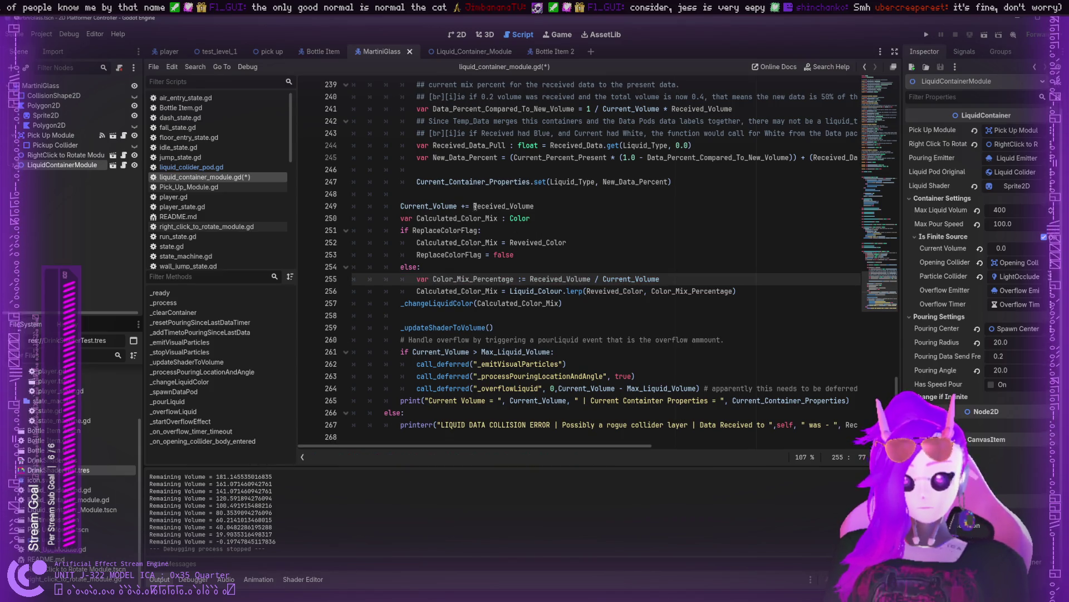
pyautogui.click(573, 210)
pyautogui.press('Return')
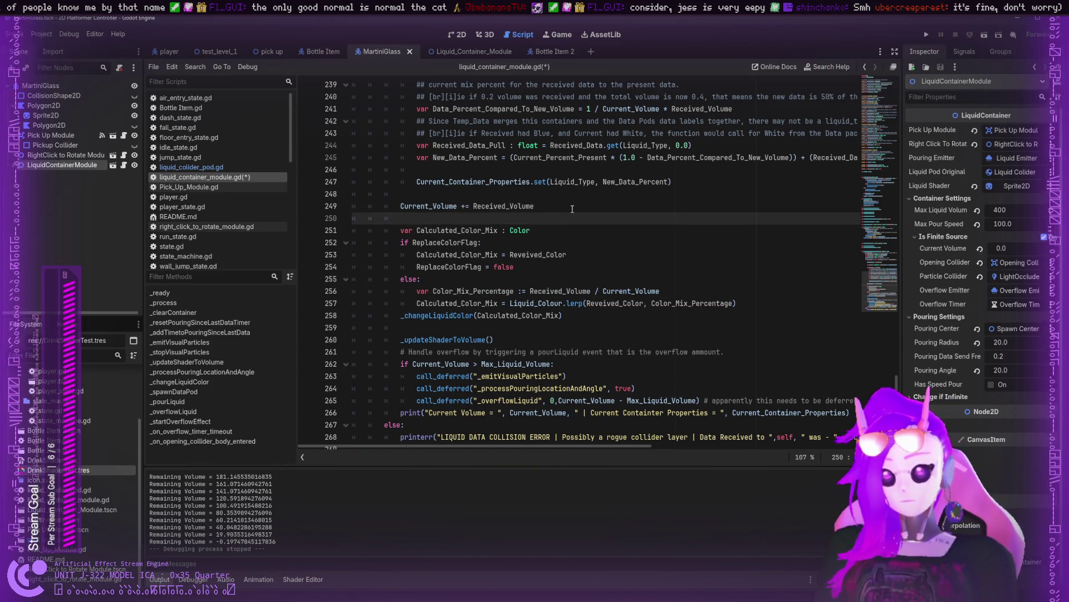
pyautogui.hotkey('ctrl', 's')
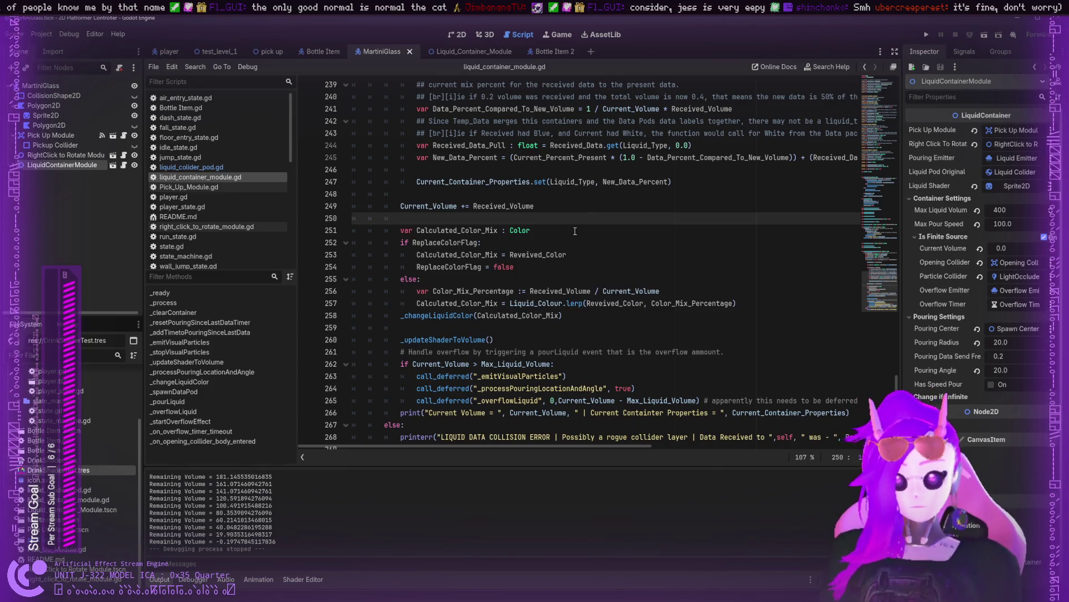
pyautogui.doubleClick(464, 243)
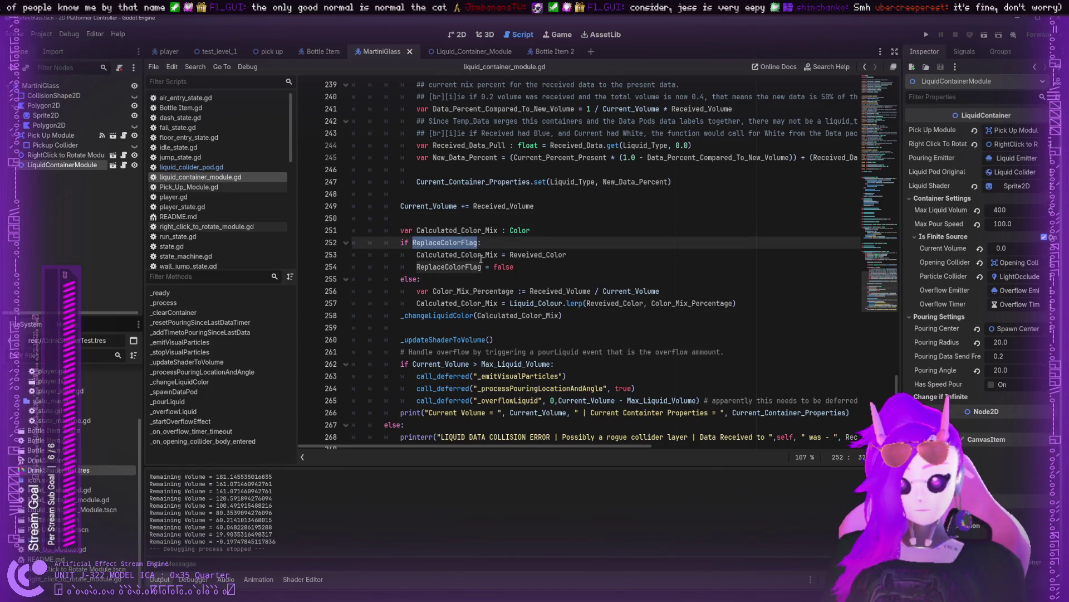
pyautogui.scroll(15, 502, 258)
pyautogui.scroll(9, 508, 255)
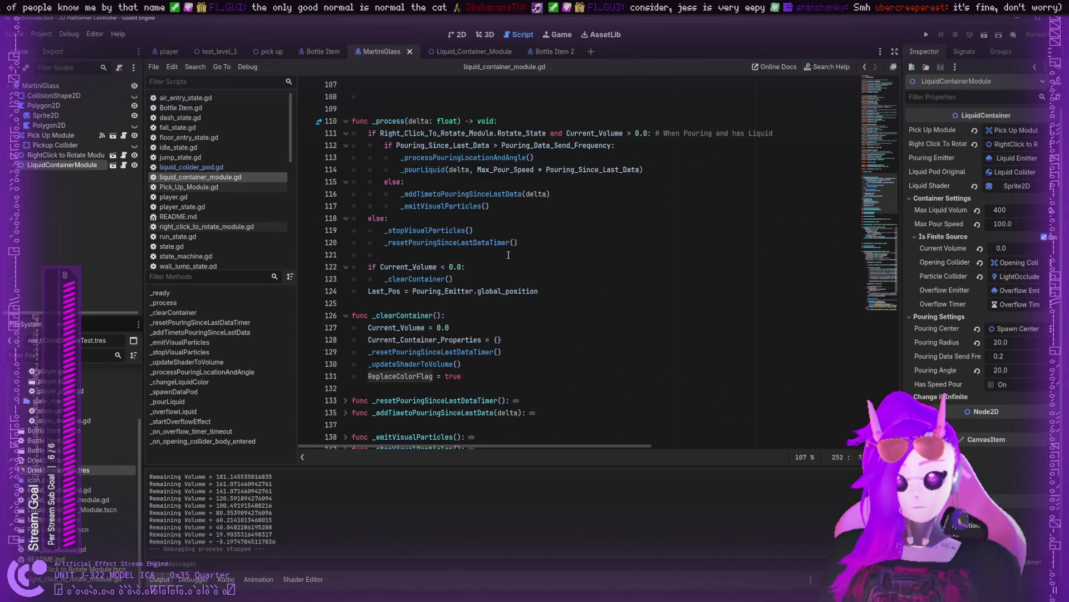
pyautogui.scroll(8, 508, 255)
# Step: Expand _ready and open a new line after line 104
pyautogui.doubleClick(451, 340)
pyautogui.scroll(-4, 451, 341)
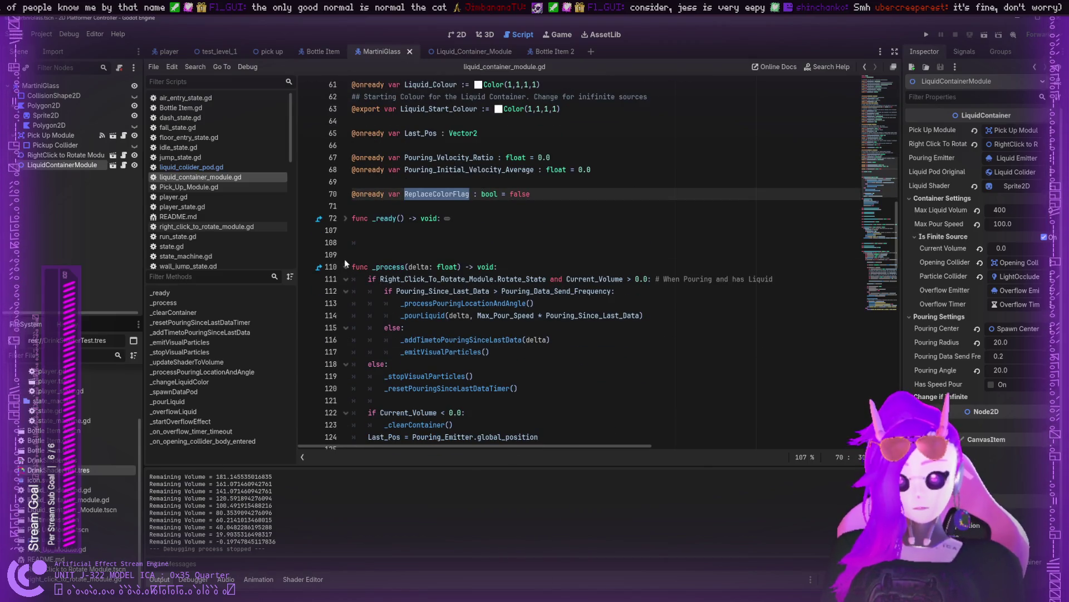
pyautogui.click(345, 218)
pyautogui.scroll(-6, 440, 272)
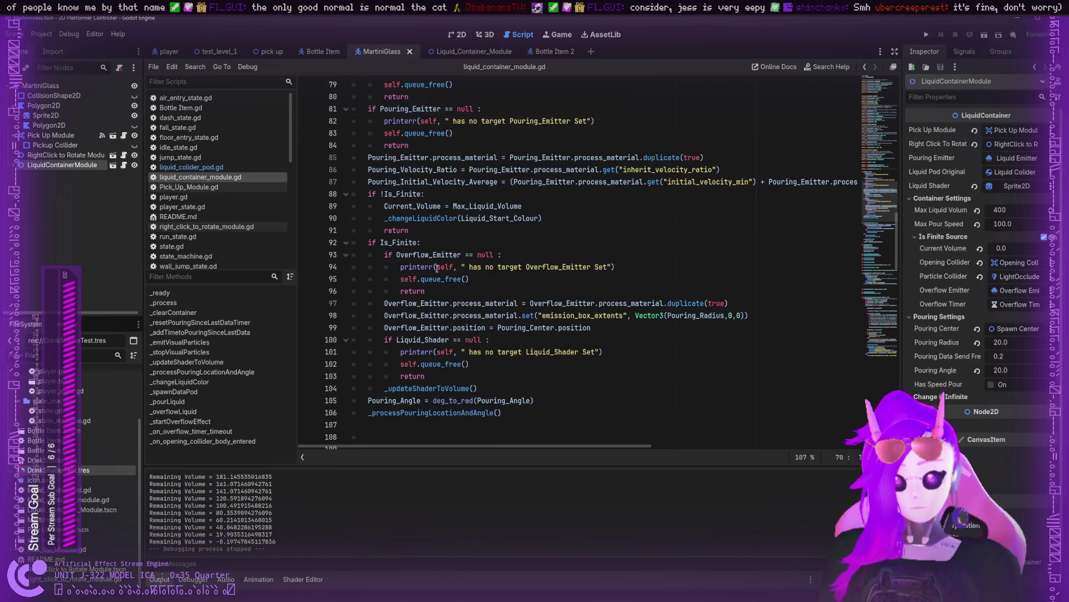
pyautogui.click(601, 330)
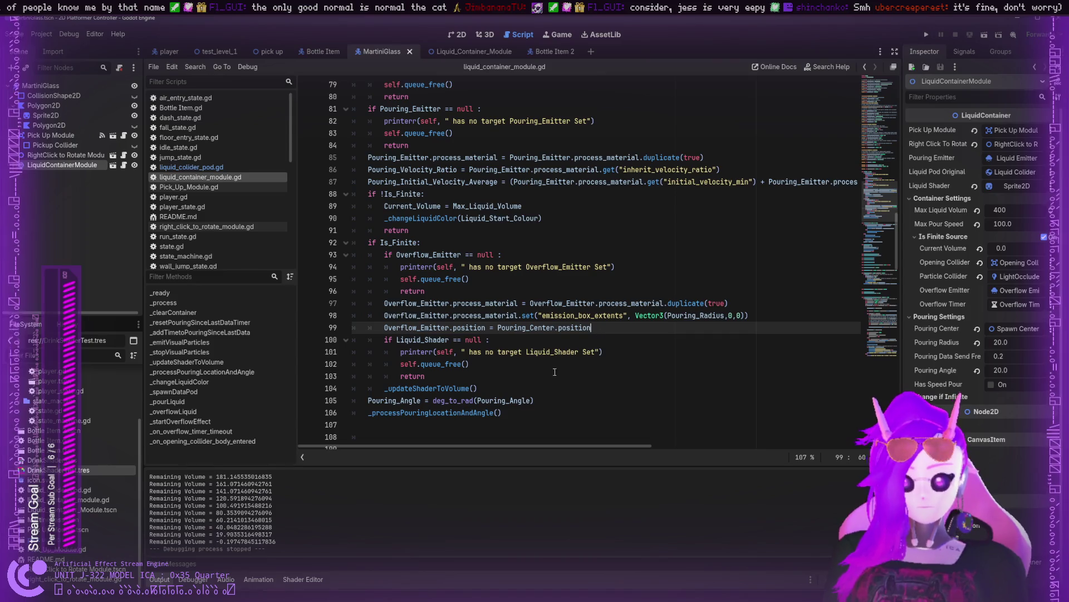
pyautogui.click(519, 388)
pyautogui.press('Return')
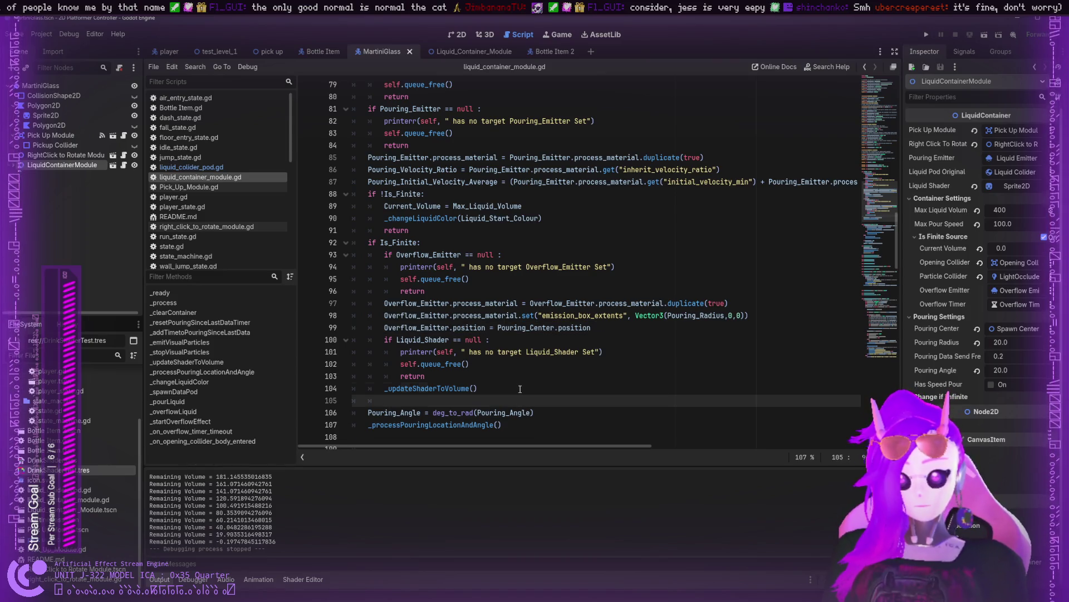
# Step: Write the condition 'if Current_Volume > 0.0:' there
pyautogui.write('i9')
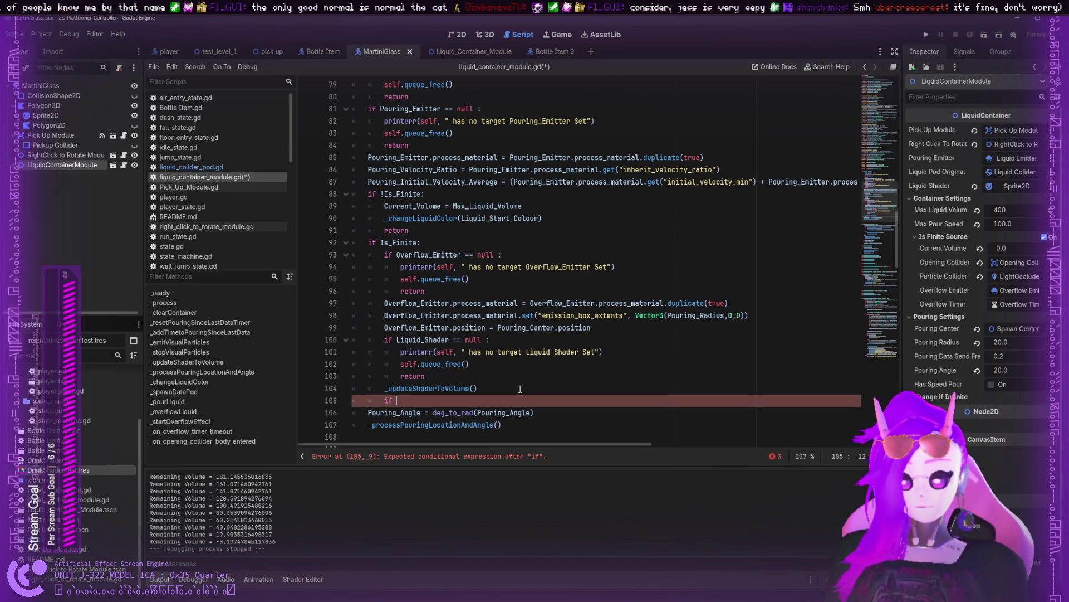
pyautogui.write('Volu')
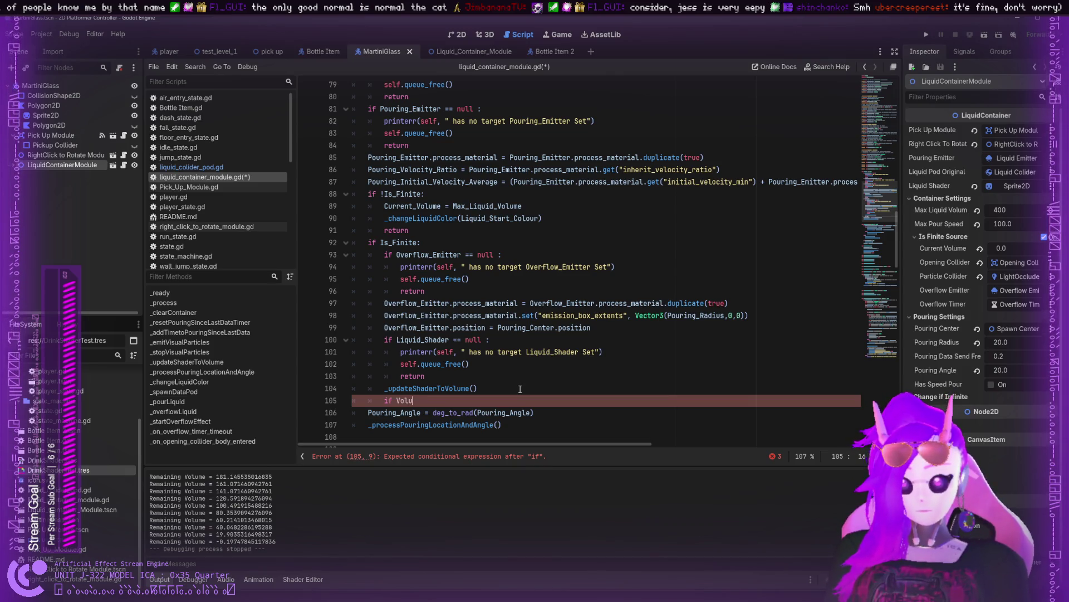
pyautogui.write('me')
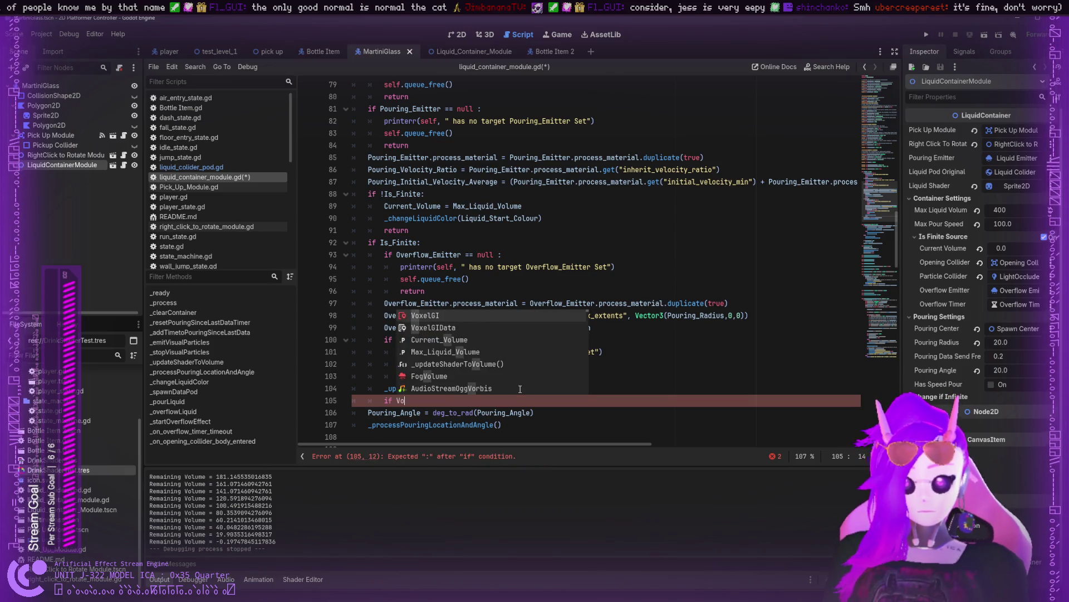
pyautogui.press('BackSpace')
pyautogui.press('BackSpace')
pyautogui.press('BackSpace')
pyautogui.write('Shad')
pyautogui.press('BackSpace')
pyautogui.press('BackSpace')
pyautogui.press('BackSpace')
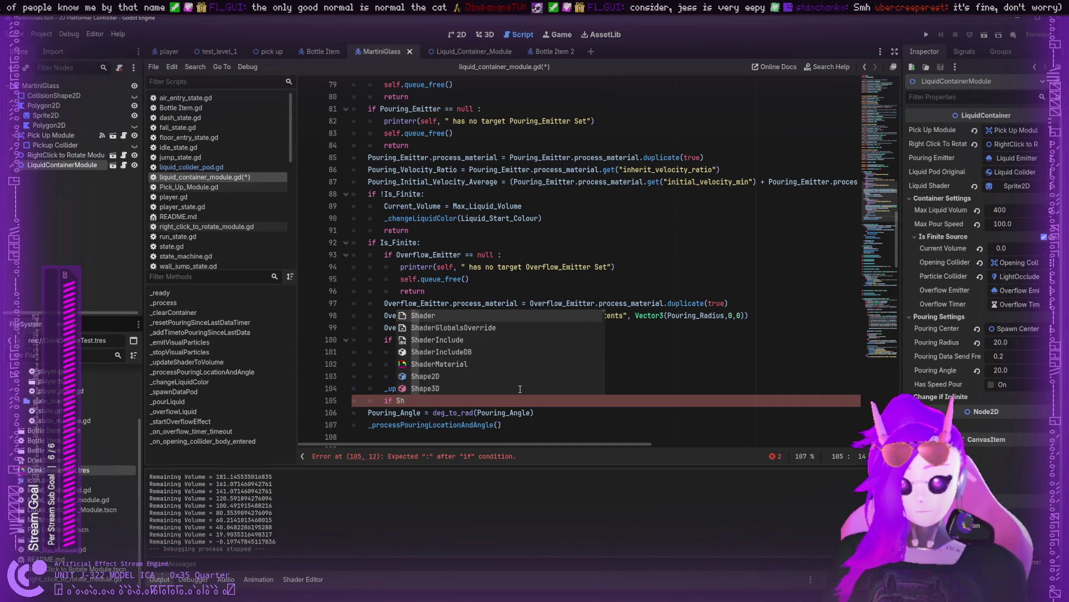
pyautogui.write('Lui')
pyautogui.press('BackSpace')
pyautogui.press('BackSpace')
pyautogui.write('iquid')
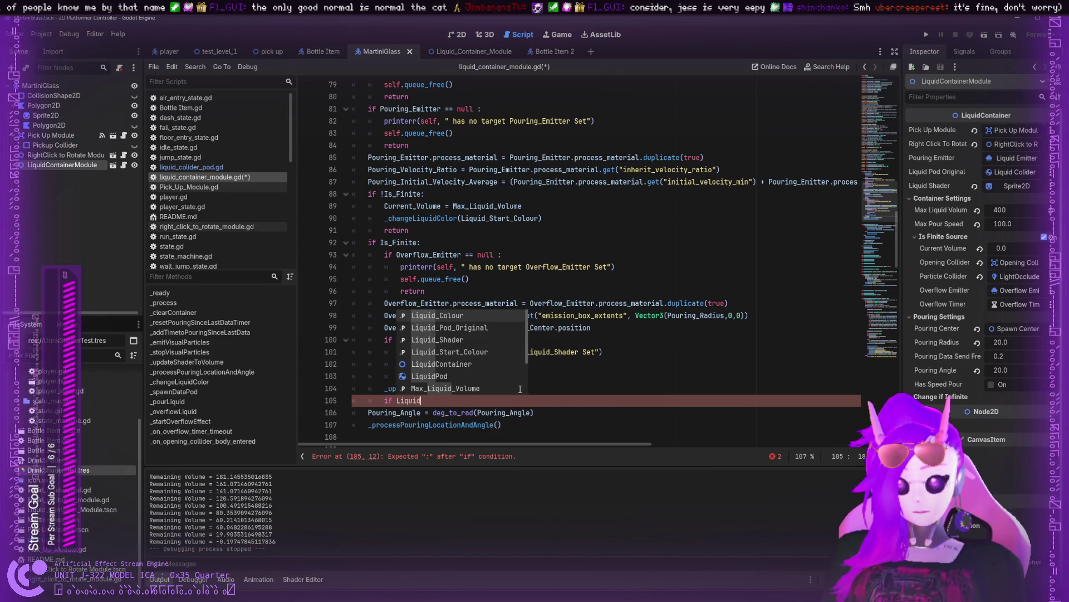
pyautogui.press('BackSpace')
pyautogui.press('BackSpace')
pyautogui.press('BackSpace')
pyautogui.write('Curren')
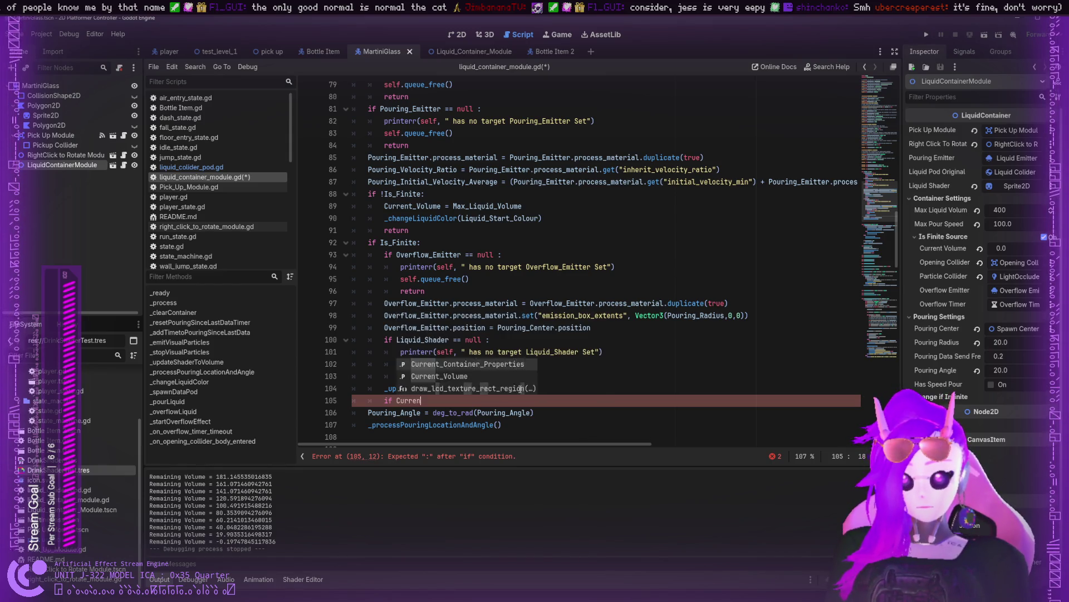
pyautogui.write('t')
pyautogui.press('Down')
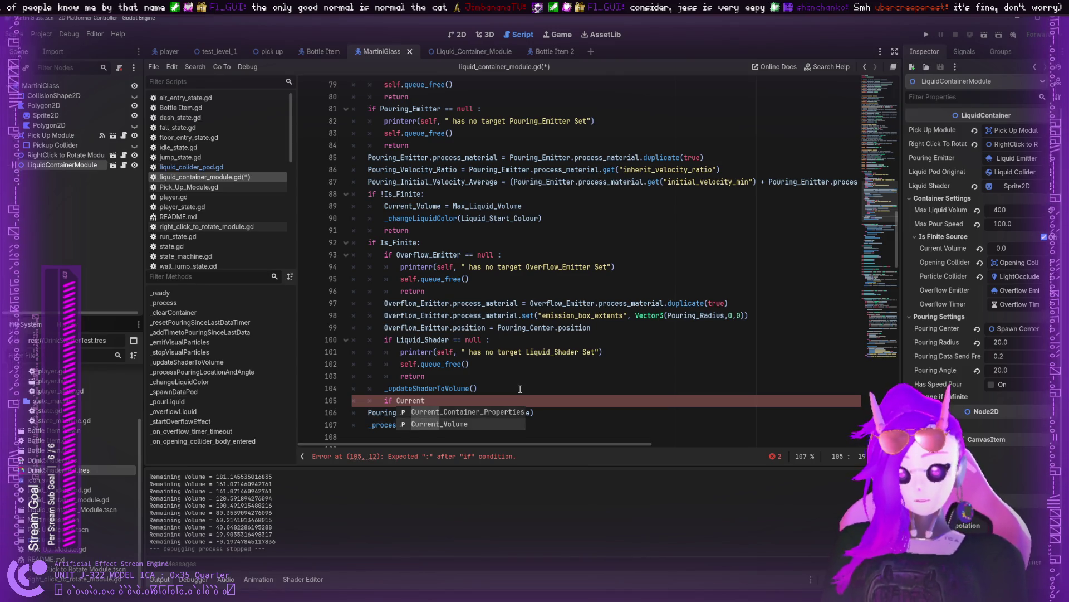
pyautogui.press('Return')
pyautogui.write('> 0.0')
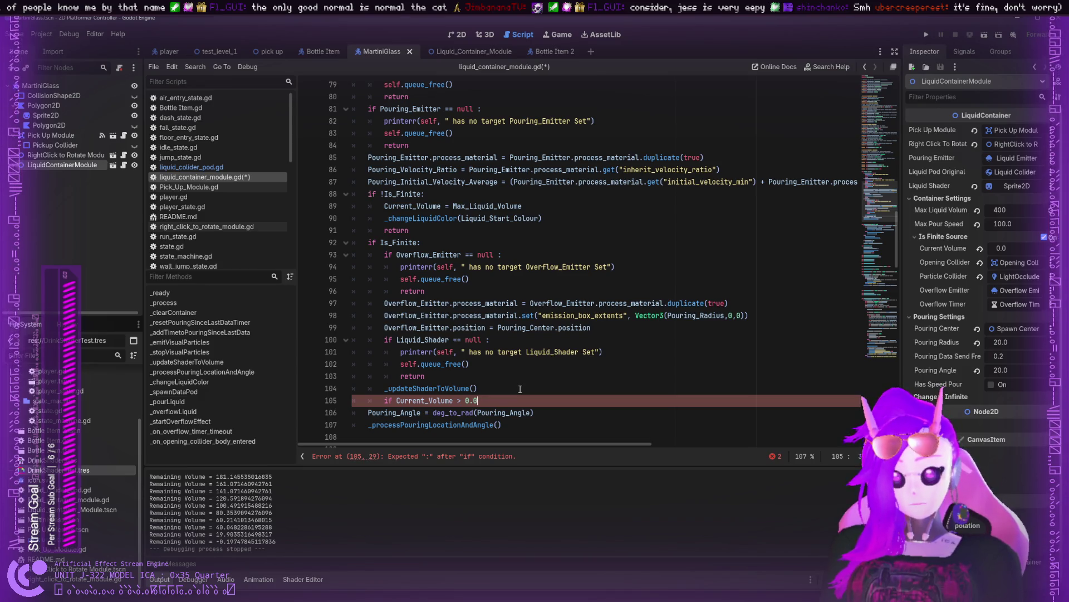
pyautogui.write(':')
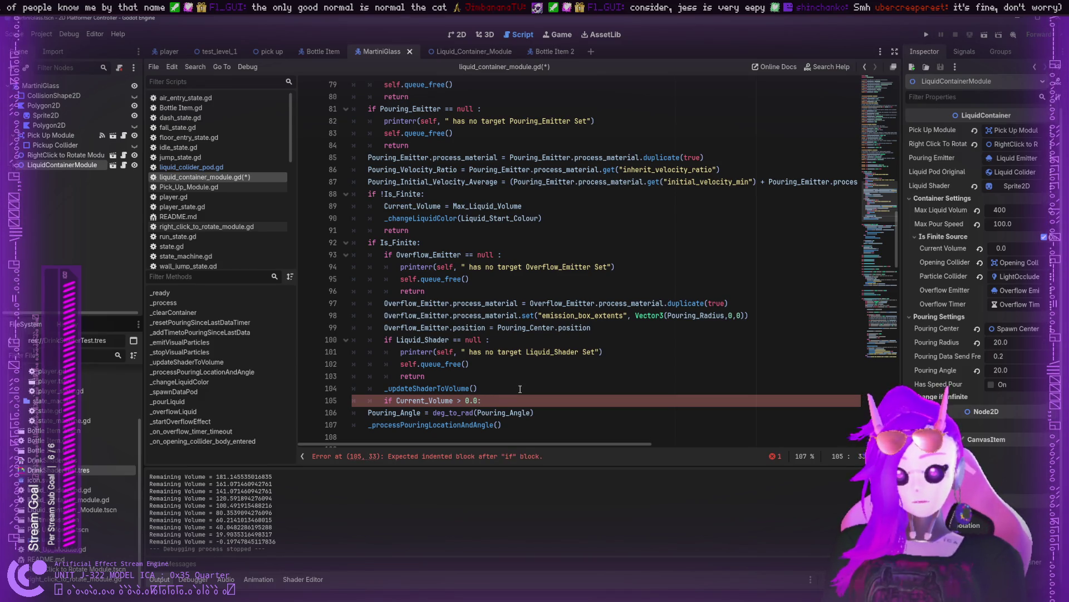
# Step: Add 'ReplaceColorFlag = true' indented beneath it, then delete that statement again
pyautogui.press('Return')
pyautogui.write('blu')
pyautogui.press('BackSpace')
pyautogui.press('BackSpace')
pyautogui.press('BackSpace')
pyautogui.write('ReplaceColorFlag ')
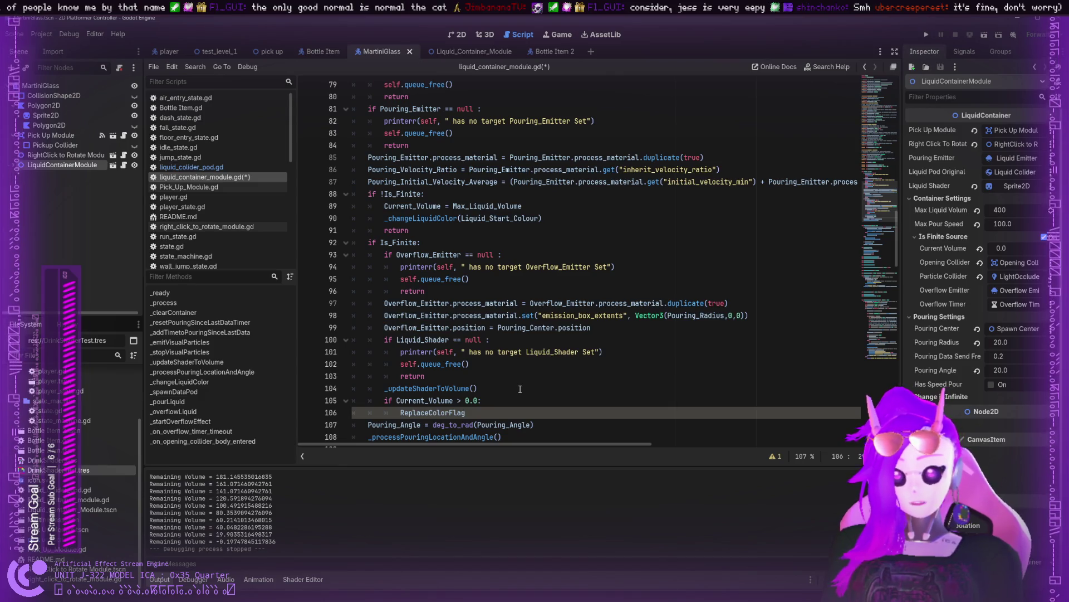
pyautogui.write('= true')
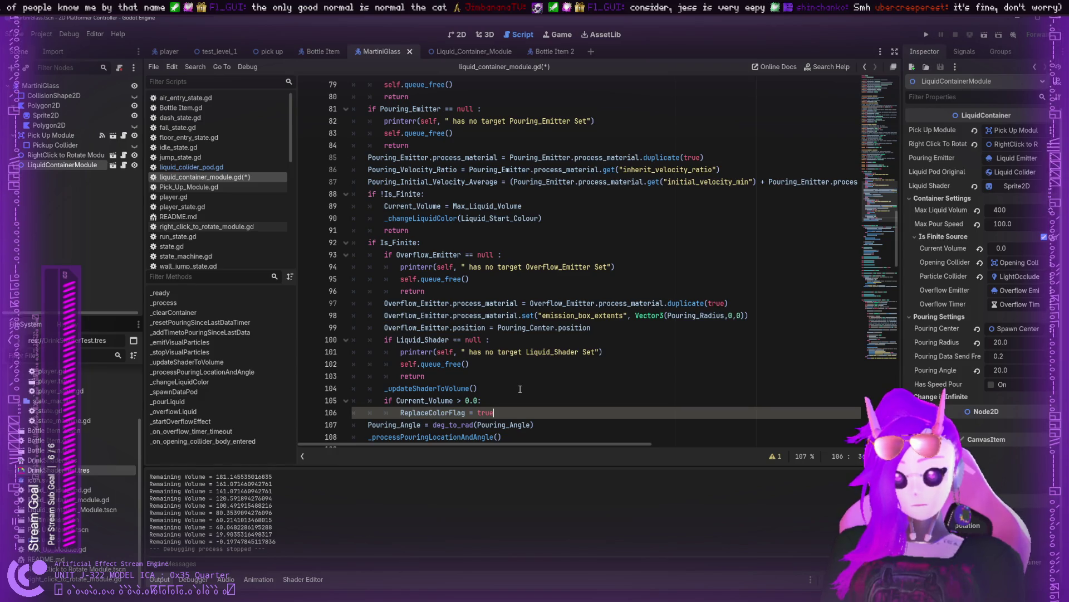
pyautogui.hotkey('shift', 'Left')
pyautogui.hotkey('shift', 'Left')
pyautogui.hotkey('shift', 'Left')
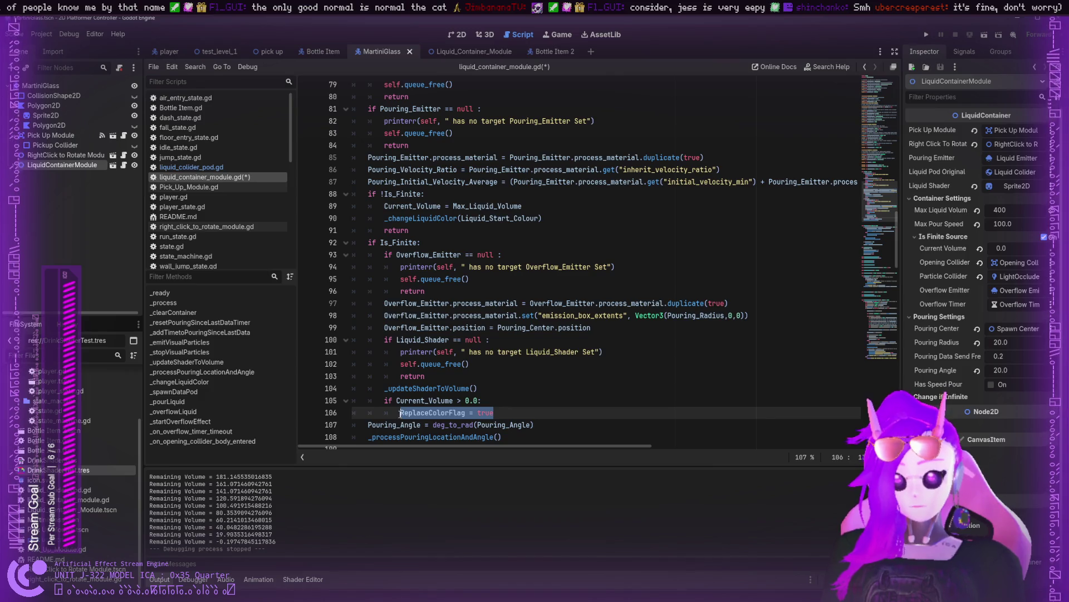
pyautogui.press('BackSpace')
# Step: Rewrite line 105 as 'ReplaceColorFlag = Current_Volume > 0.0'
pyautogui.moveTo(482, 401); pyautogui.dragTo(381, 403)
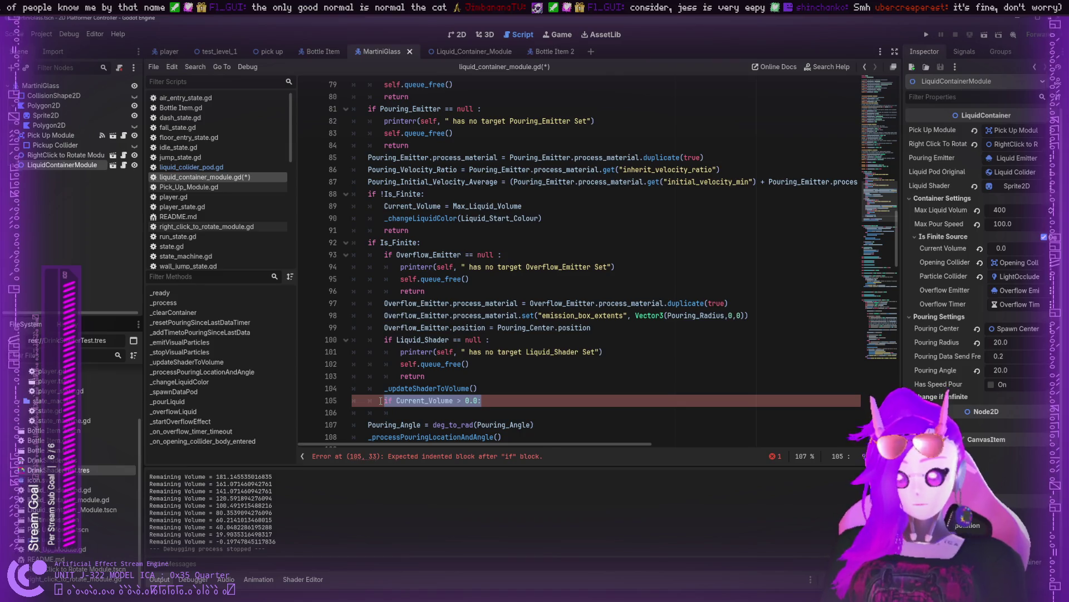
pyautogui.write('Replace')
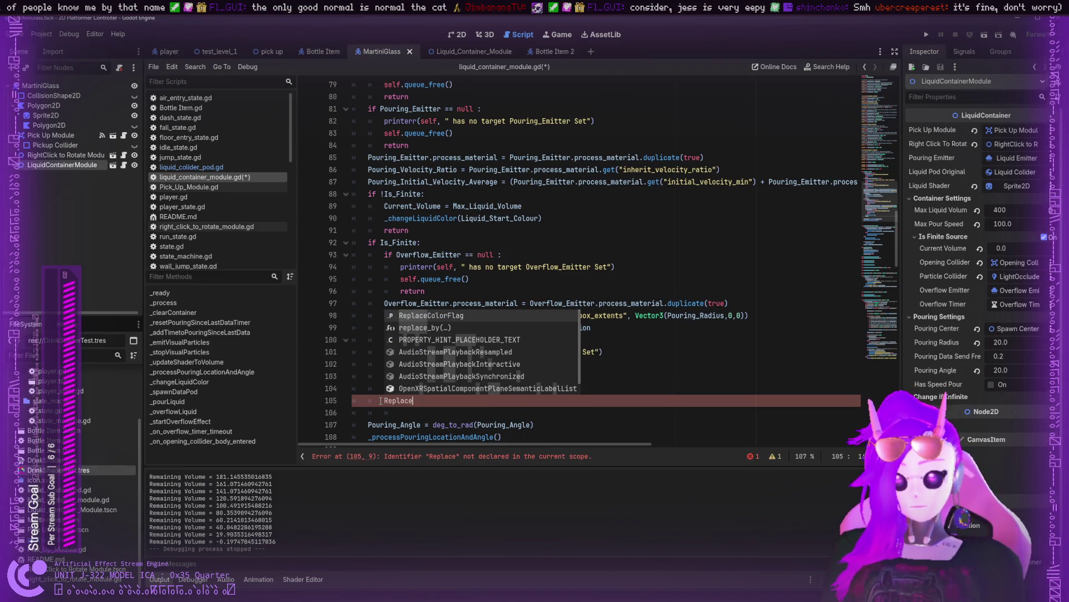
pyautogui.press('Return')
pyautogui.write('=')
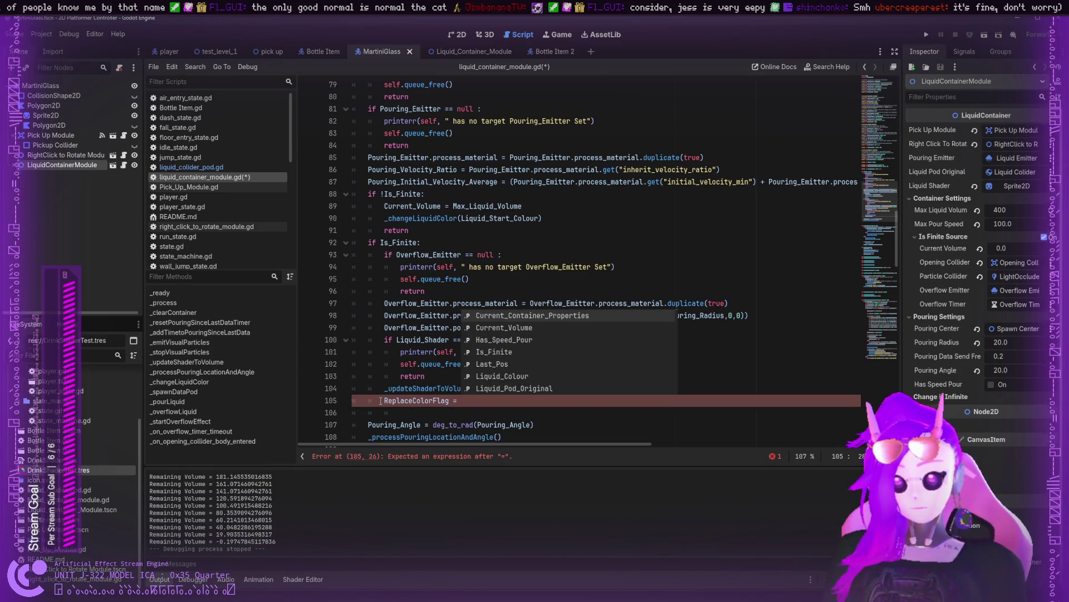
pyautogui.click(535, 327)
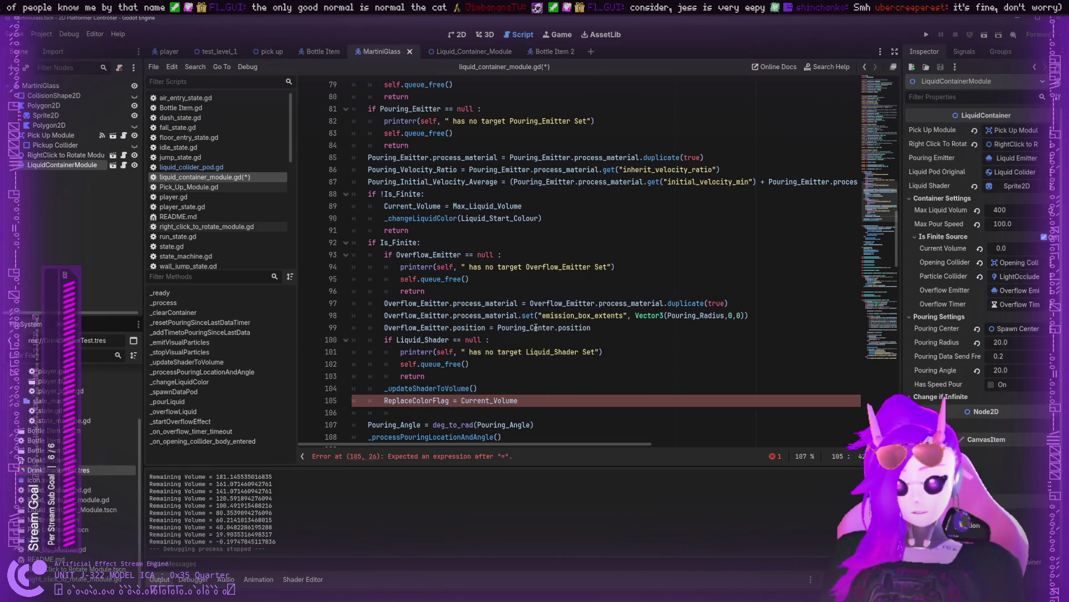
pyautogui.write('> 0.')
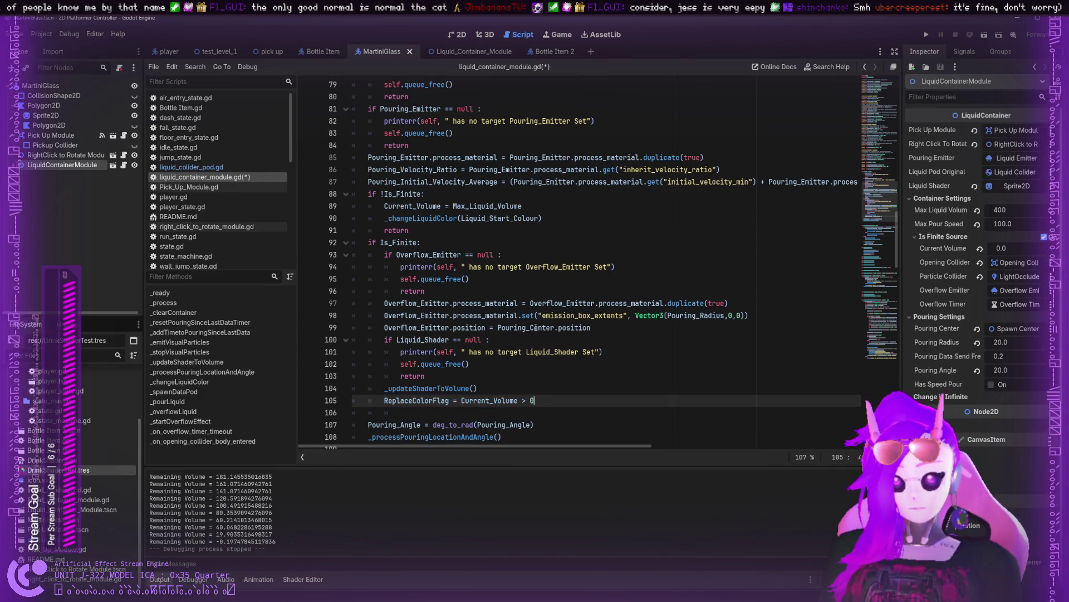
pyautogui.write('0')
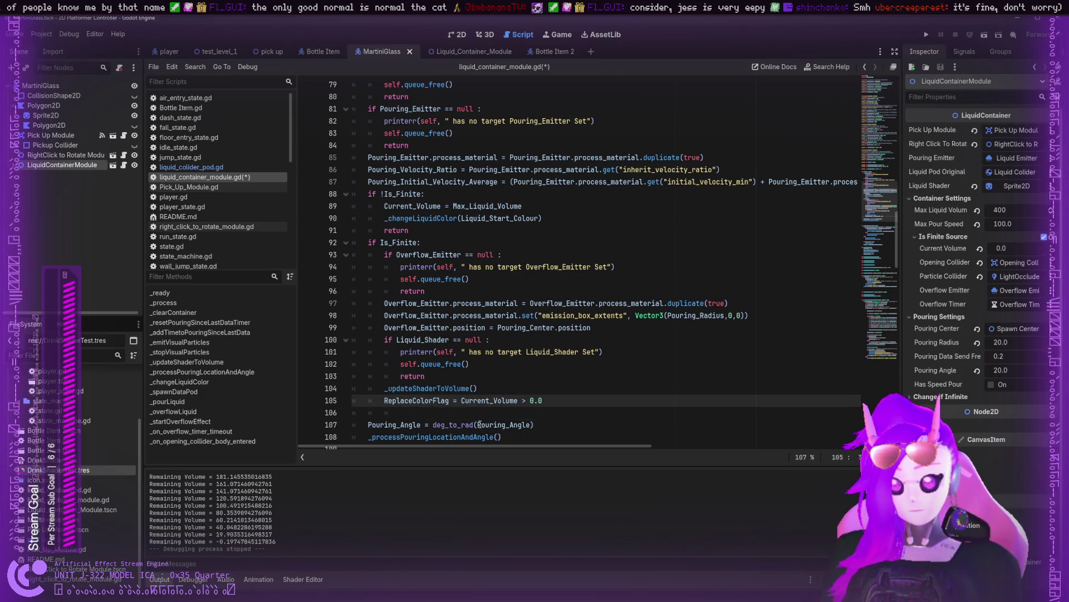
pyautogui.doubleClick(468, 401)
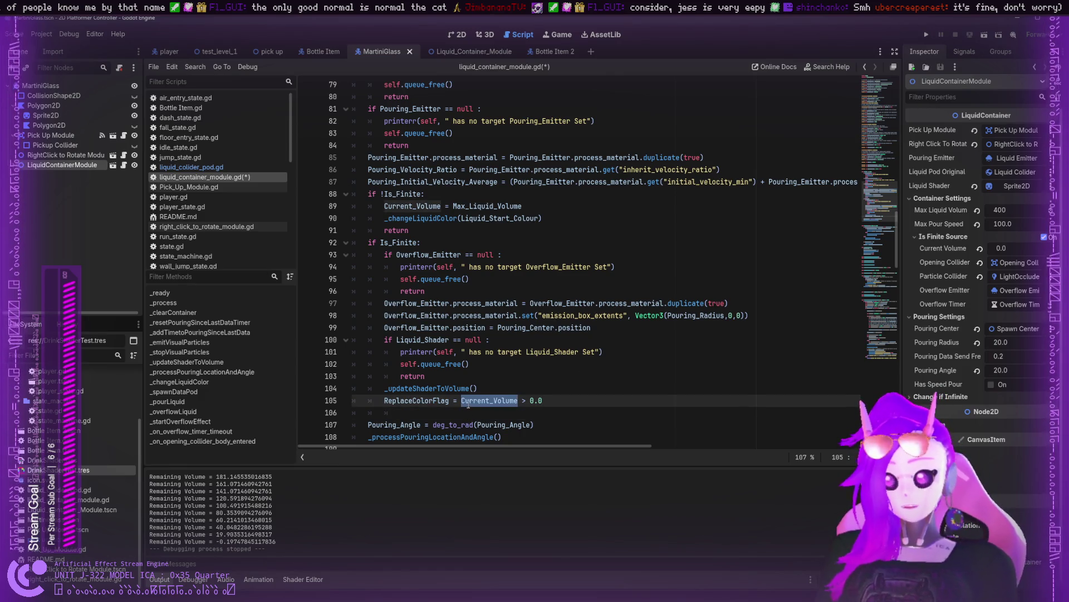
pyautogui.moveTo(468, 405)
pyautogui.mouseDown()
pyautogui.moveTo(543, 402)
pyautogui.moveTo(431, 401)
pyautogui.moveTo(551, 403)
pyautogui.mouseUp()
pyautogui.click(565, 403)
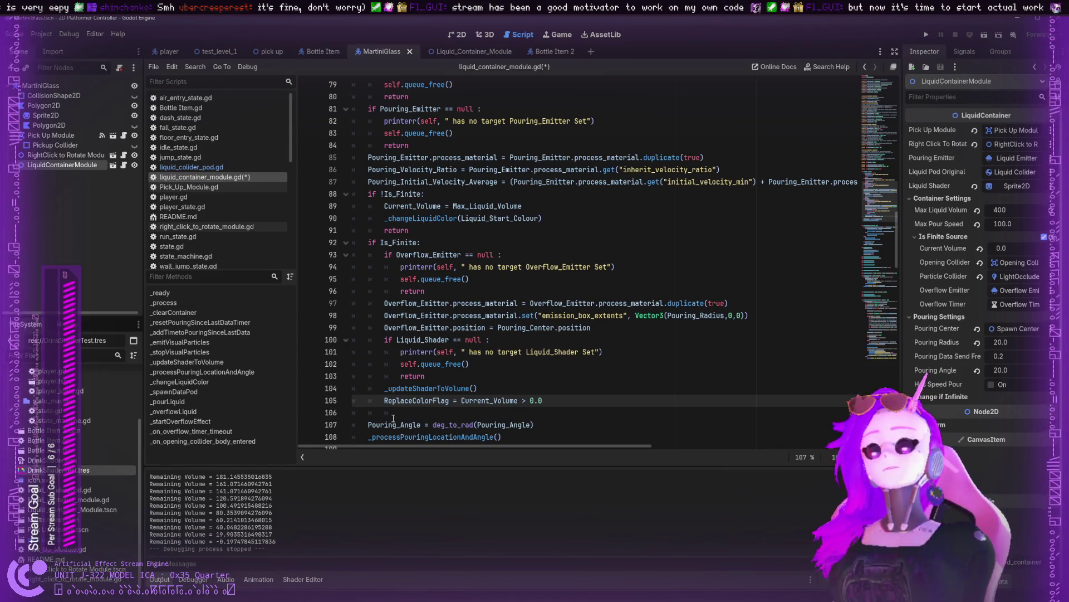
# Step: Check the new ReplaceColorFlag line and save liquid_container_module.gd
pyautogui.doubleClick(495, 401)
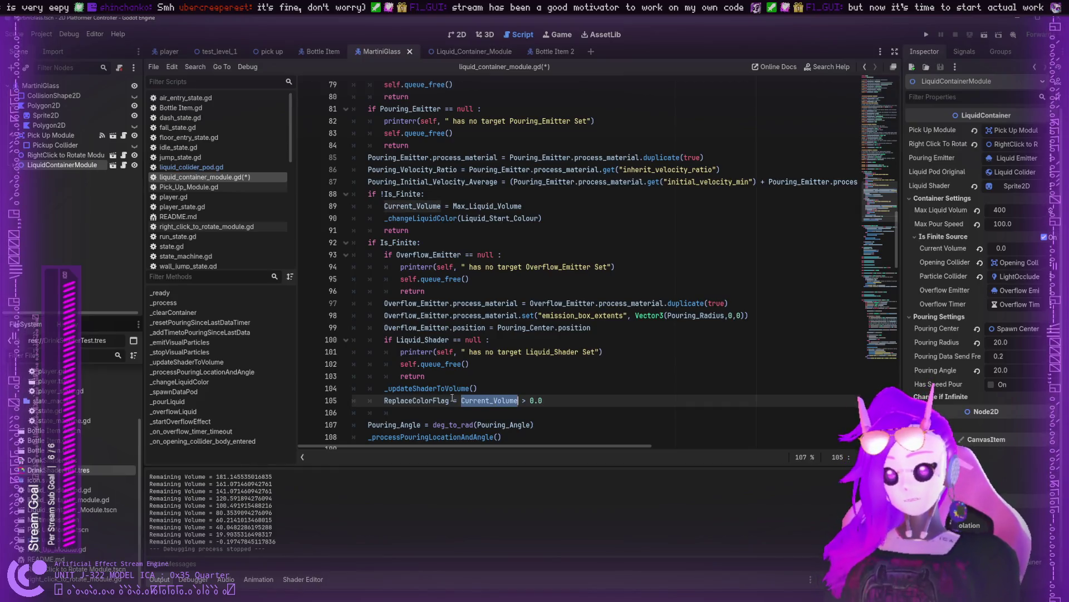
pyautogui.doubleClick(424, 400)
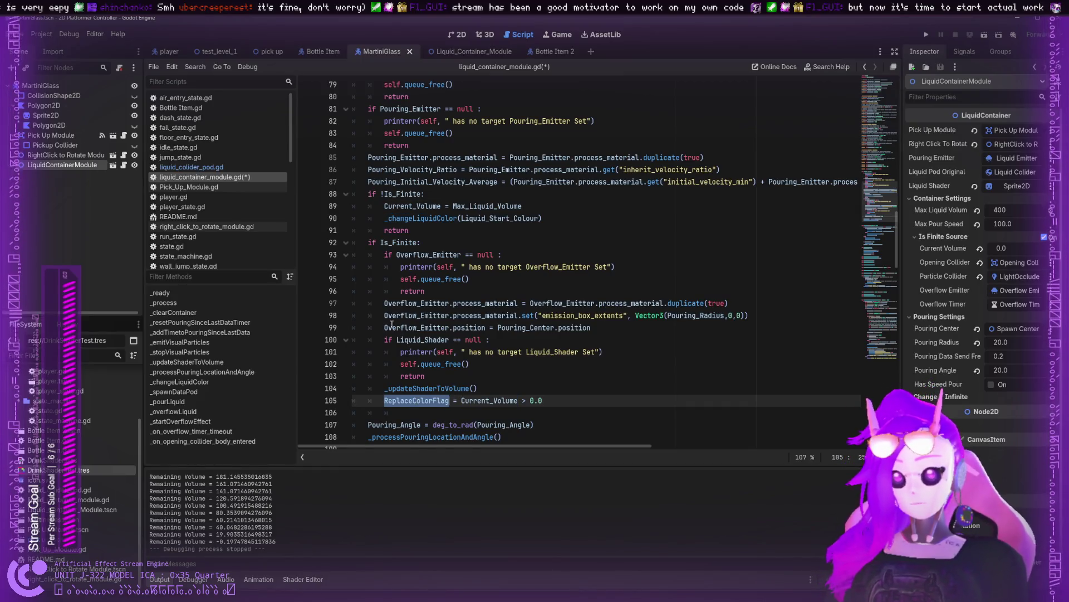
pyautogui.scroll(-1, 349, 317)
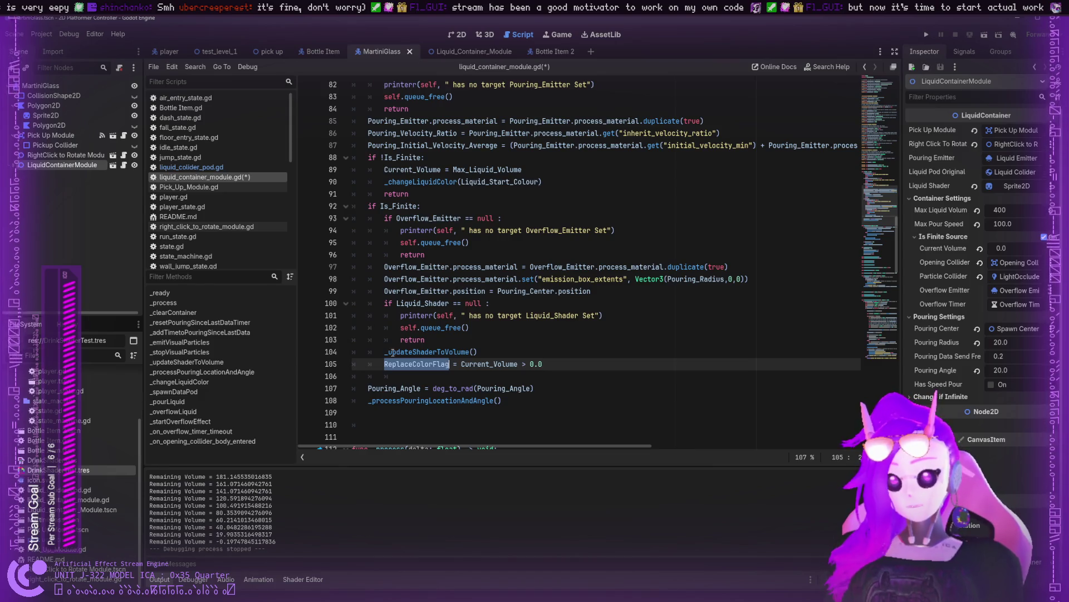
pyautogui.click(399, 376)
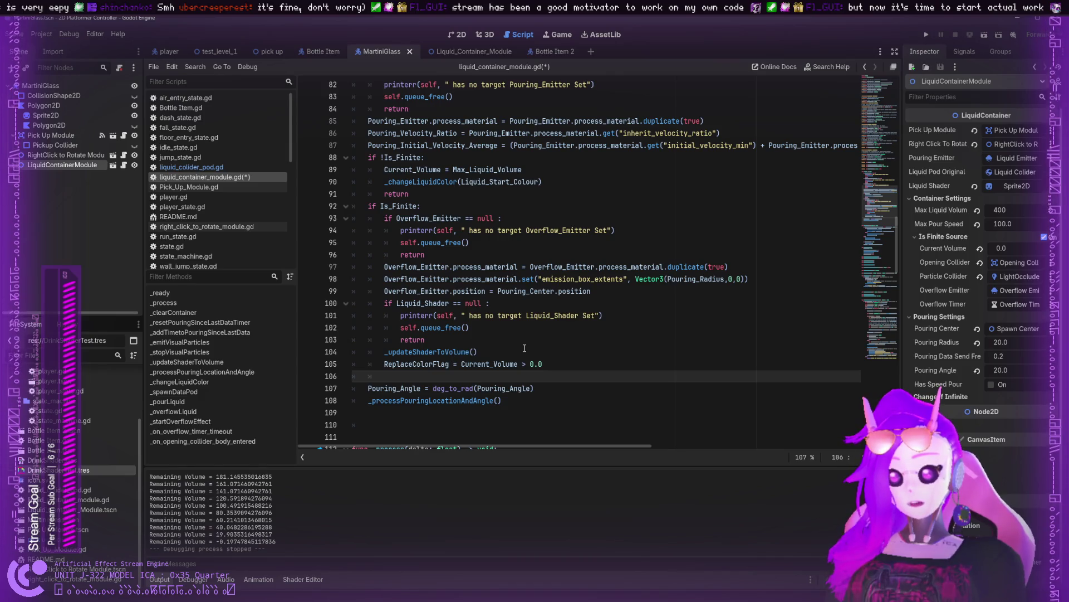
pyautogui.hotkey('ctrl', 's')
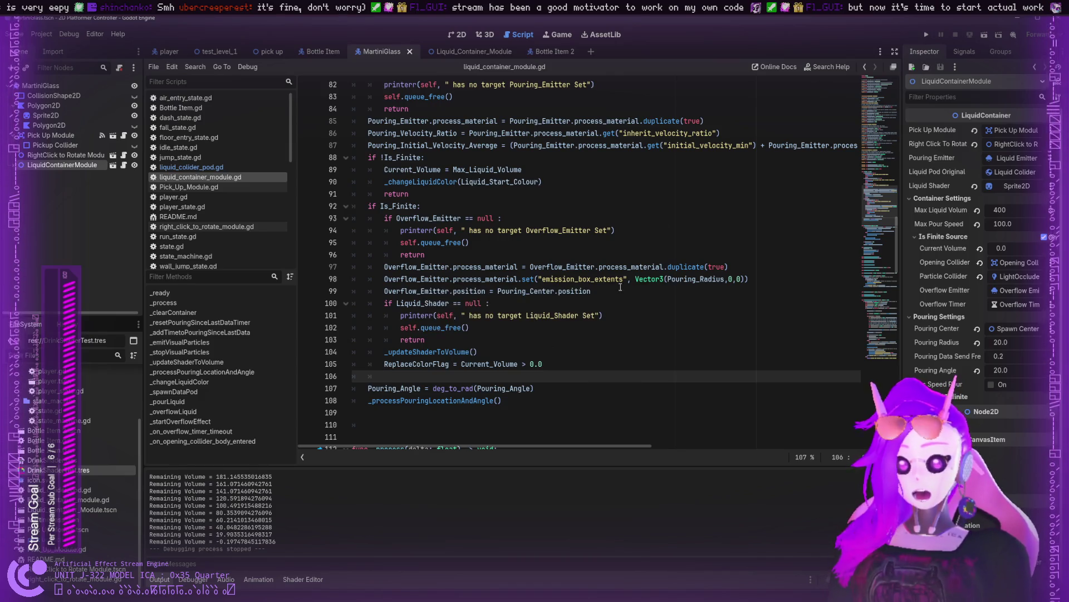
pyautogui.click(926, 34)
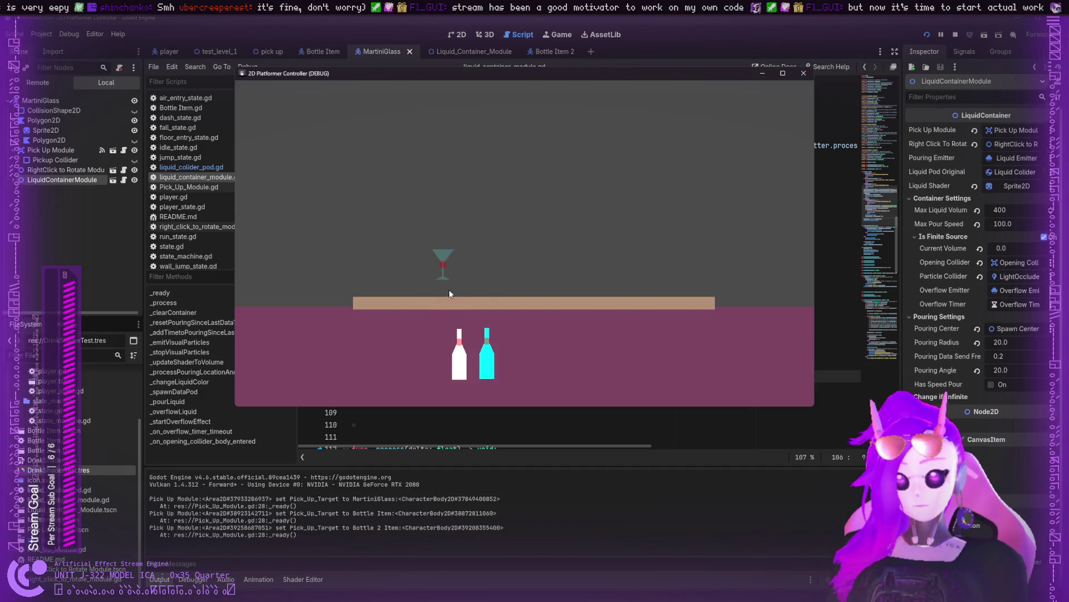
# Step: Pour the white bottle into the martini glass, tip it, and stand the cyan bottle upright
pyautogui.moveTo(461, 247); pyautogui.dragTo(513, 285)
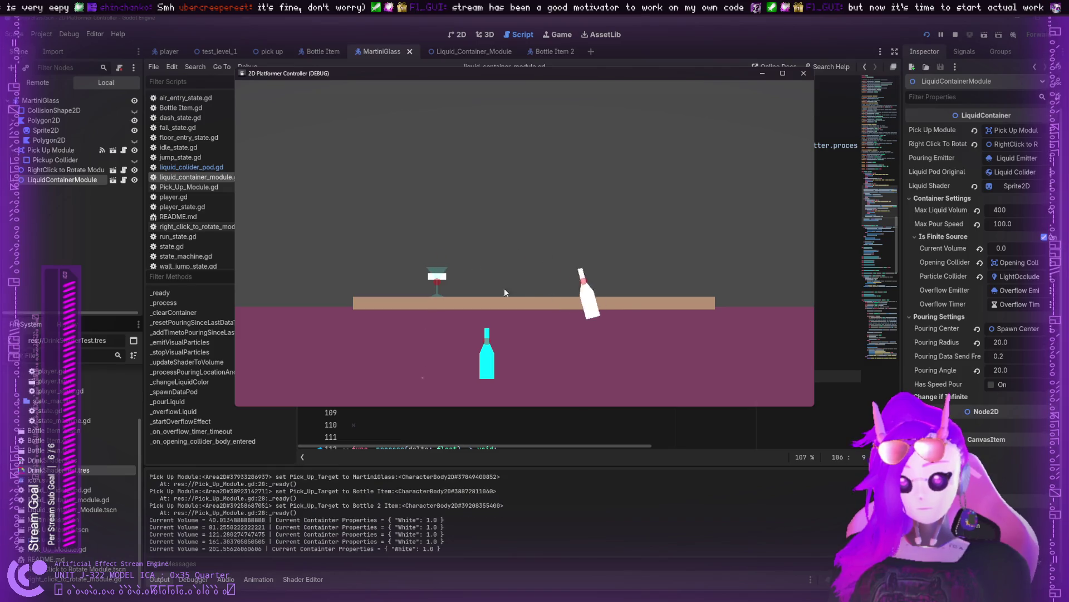
pyautogui.moveTo(440, 259)
pyautogui.mouseDown()
pyautogui.moveTo(490, 250)
pyautogui.moveTo(474, 260)
pyautogui.moveTo(475, 249)
pyautogui.moveTo(526, 289)
pyautogui.moveTo(461, 280)
pyautogui.moveTo(486, 268)
pyautogui.moveTo(469, 255)
pyautogui.moveTo(469, 272)
pyautogui.moveTo(529, 313)
pyautogui.mouseUp()
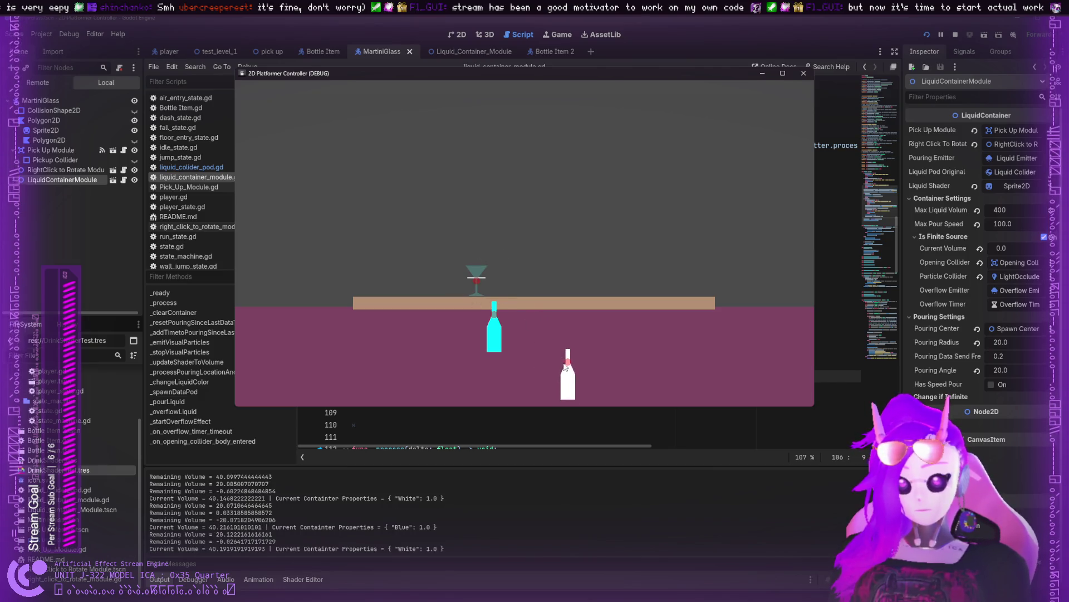
pyautogui.moveTo(498, 258); pyautogui.dragTo(512, 313)
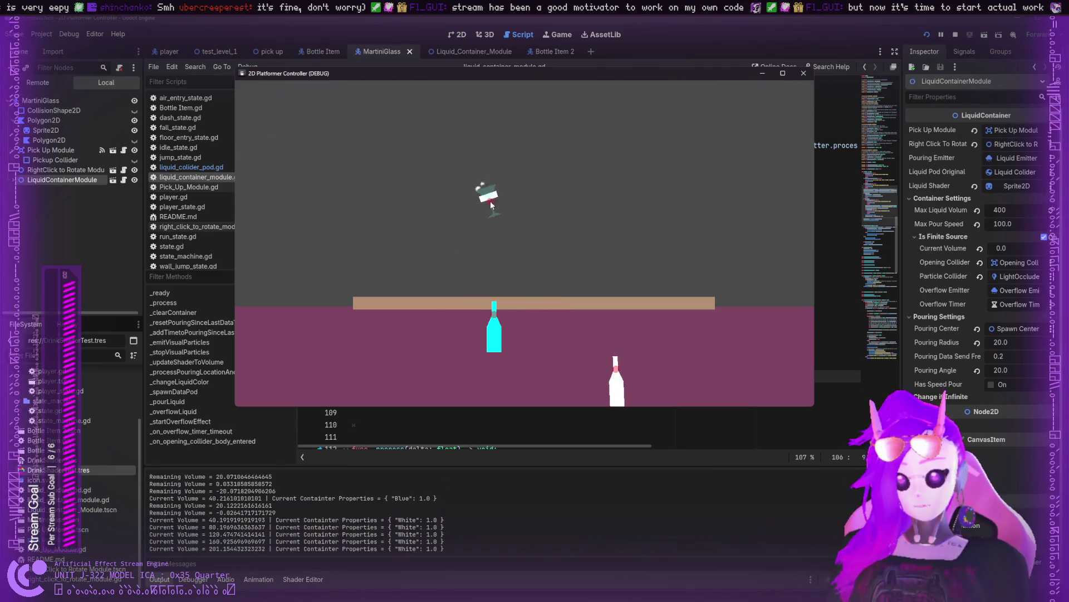
pyautogui.rightClick(491, 205)
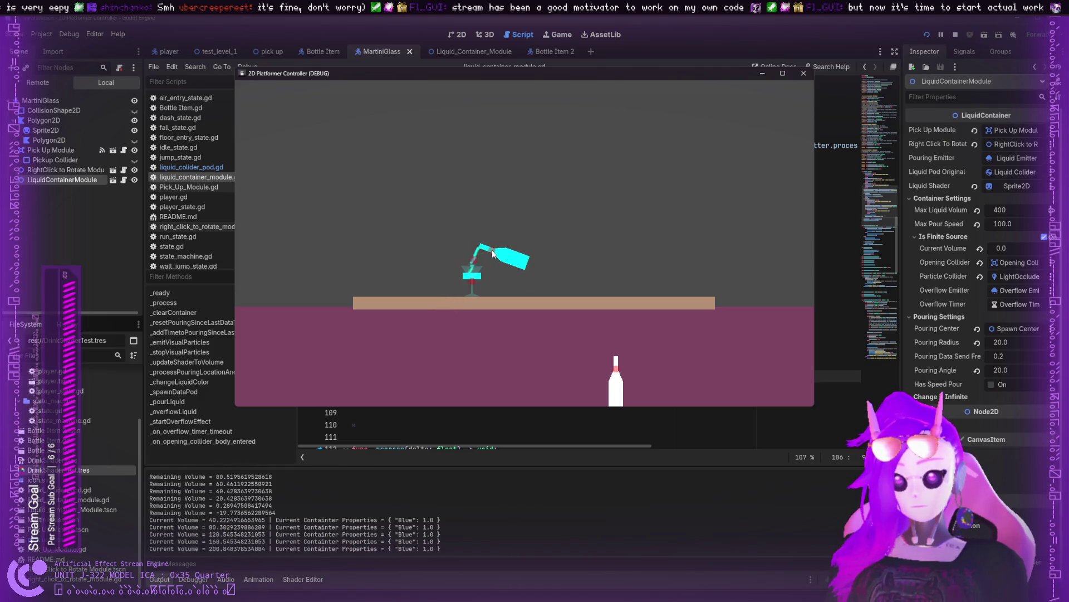
pyautogui.moveTo(493, 253); pyautogui.dragTo(487, 316)
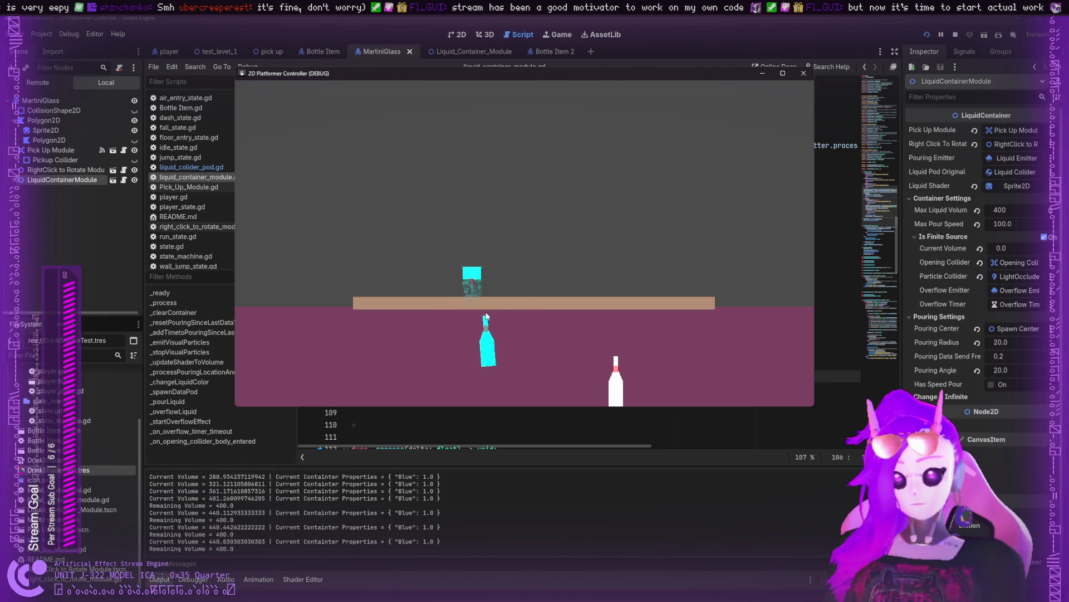
# Step: Pour cyan into the martini glass for a white-cyan mix, empty it, then stop the game
pyautogui.moveTo(506, 212)
pyautogui.mouseDown()
pyautogui.moveTo(508, 187)
pyautogui.moveTo(492, 214)
pyautogui.mouseUp()
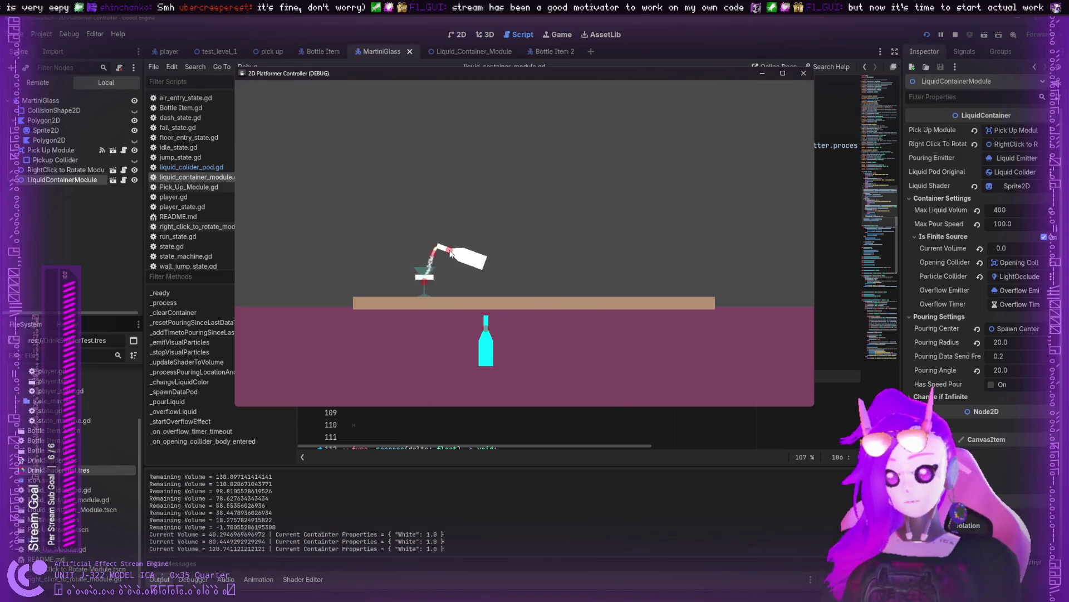
pyautogui.moveTo(449, 256)
pyautogui.mouseDown()
pyautogui.moveTo(440, 257)
pyautogui.moveTo(457, 253)
pyautogui.moveTo(463, 267)
pyautogui.moveTo(441, 223)
pyautogui.moveTo(438, 248)
pyautogui.moveTo(489, 279)
pyautogui.mouseUp()
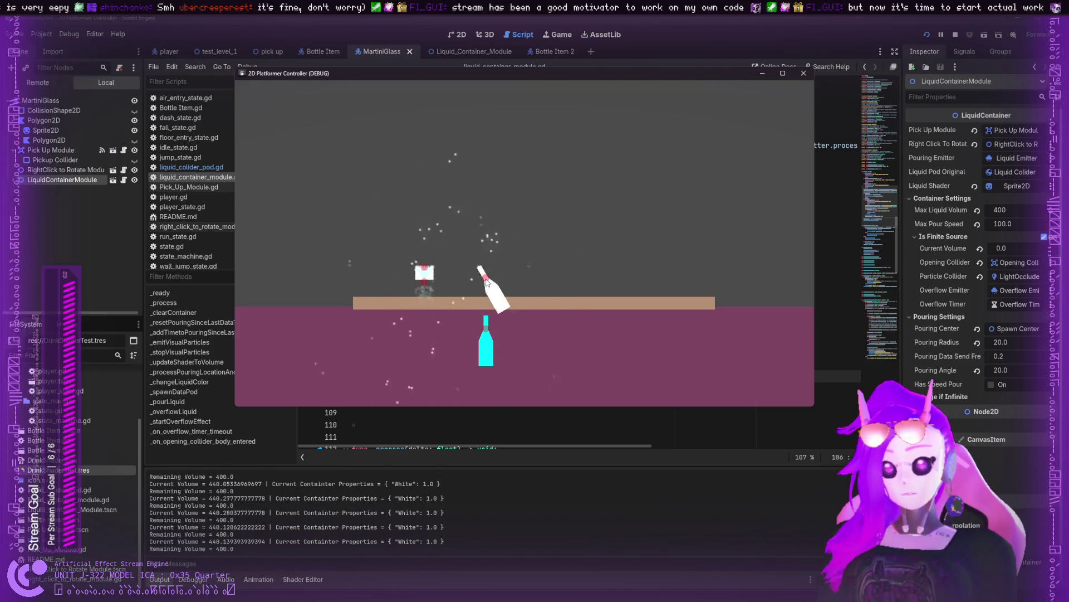
pyautogui.moveTo(507, 160)
pyautogui.mouseDown()
pyautogui.moveTo(494, 175)
pyautogui.moveTo(536, 245)
pyautogui.moveTo(521, 270)
pyautogui.moveTo(515, 214)
pyautogui.moveTo(517, 224)
pyautogui.mouseUp()
pyautogui.moveTo(523, 332)
pyautogui.mouseDown()
pyautogui.moveTo(536, 259)
pyautogui.moveTo(524, 326)
pyautogui.mouseUp()
pyautogui.moveTo(498, 236)
pyautogui.mouseDown()
pyautogui.moveTo(474, 245)
pyautogui.moveTo(478, 257)
pyautogui.moveTo(602, 203)
pyautogui.moveTo(521, 261)
pyautogui.mouseUp()
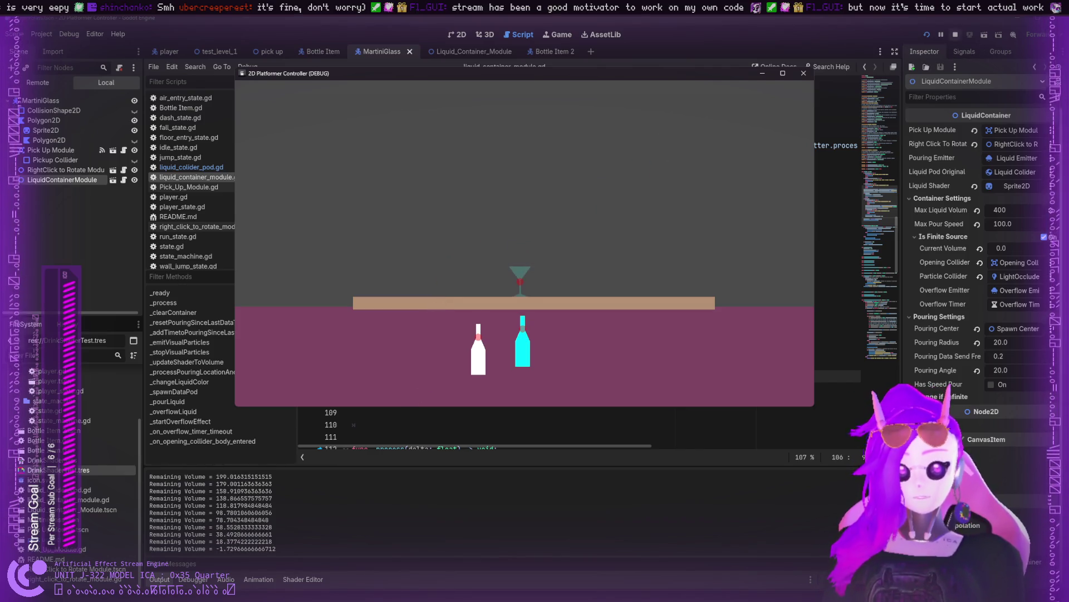
pyautogui.click(804, 73)
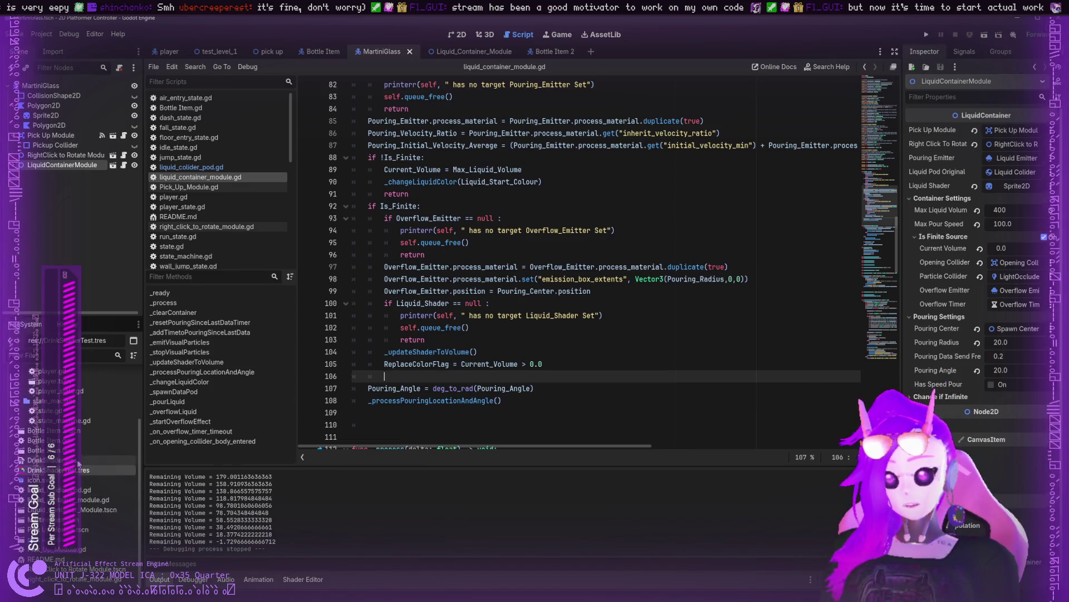
# Step: Undo an accidental node paste and open Bottle Item 3.tscn in the 2D view
pyautogui.click(78, 430)
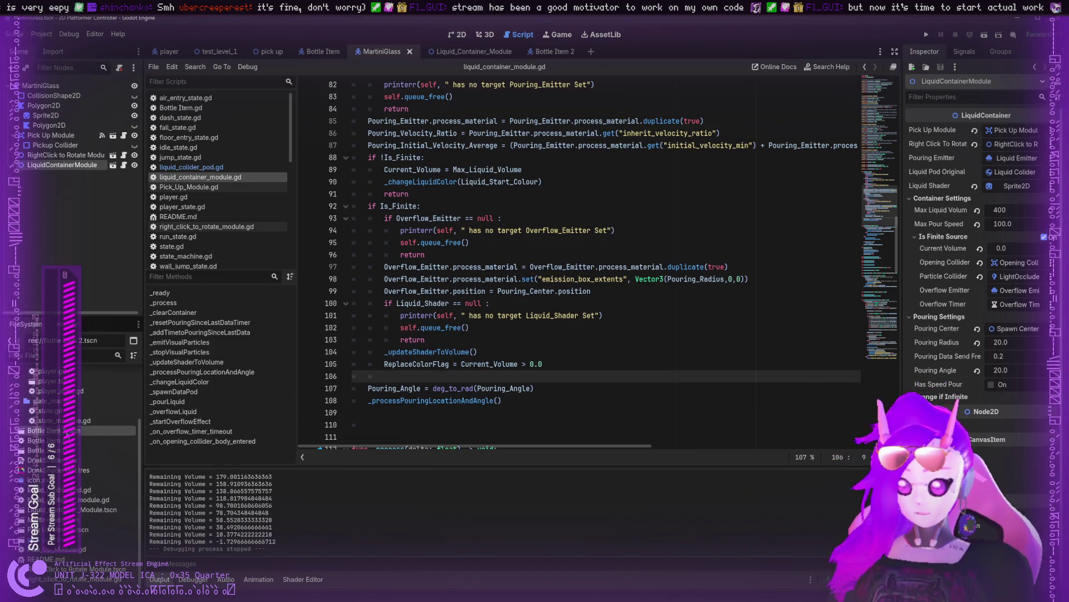
pyautogui.hotkey('ctrl', 'v')
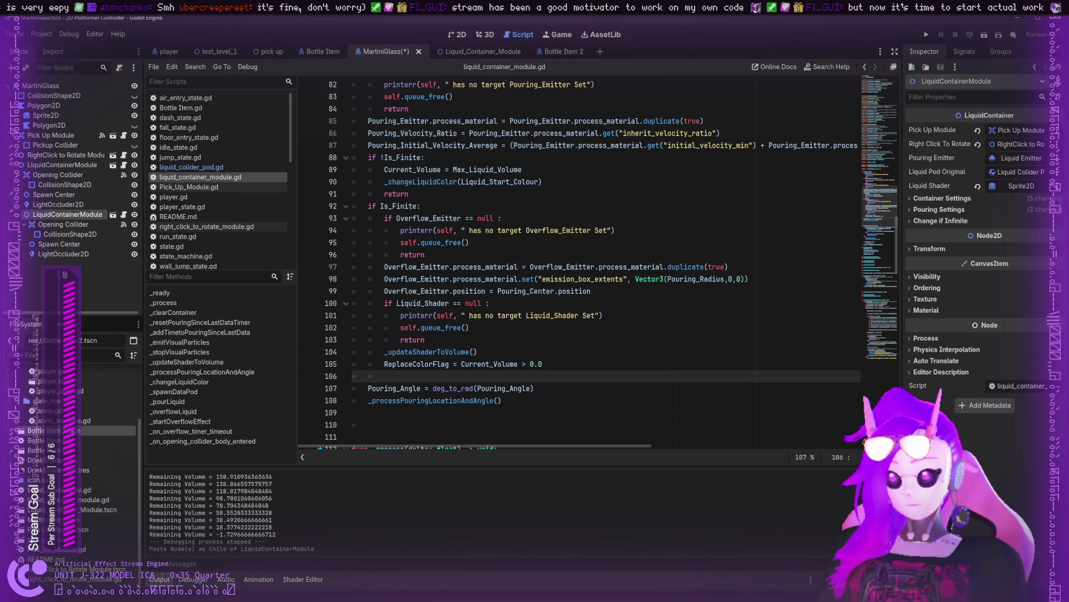
pyautogui.hotkey('ctrl', 'z')
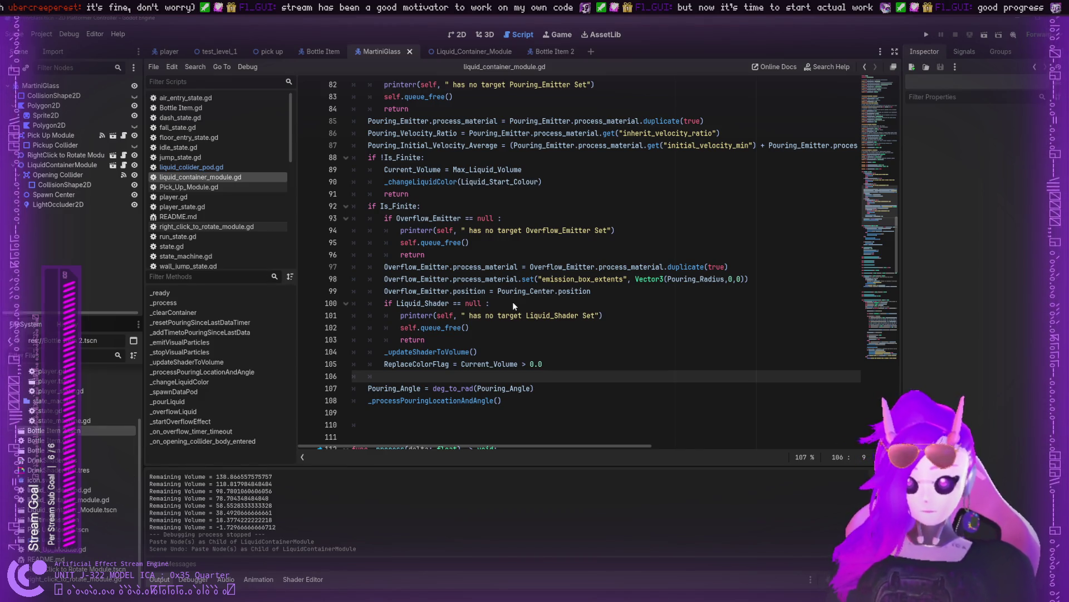
pyautogui.doubleClick(112, 440)
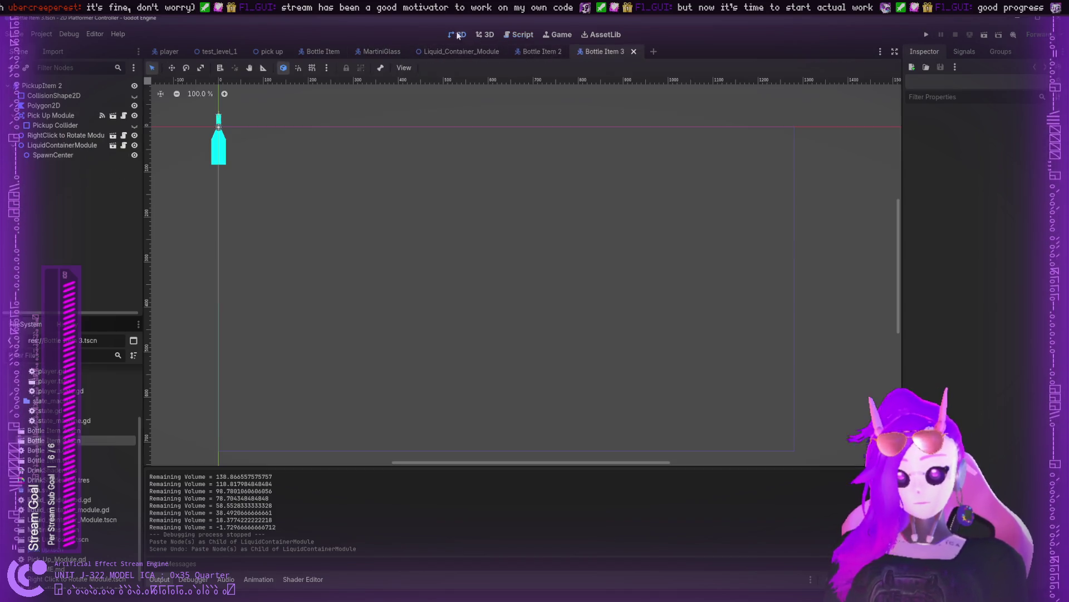
pyautogui.click(458, 35)
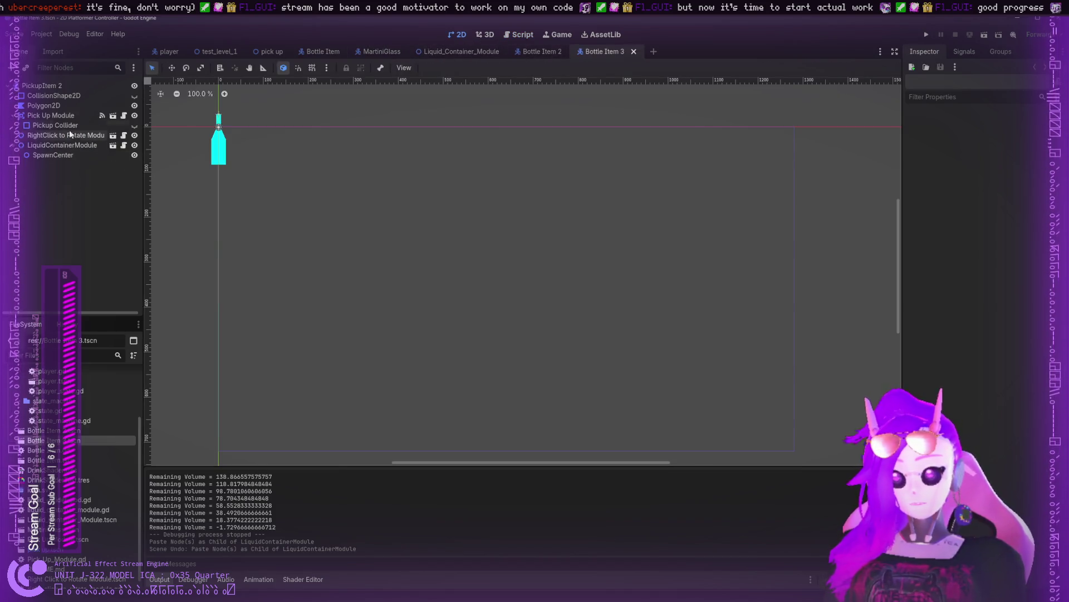
# Step: Colour the bottle's Polygon2D green and rename the root node to PickupItem 3
pyautogui.click(56, 124)
pyautogui.click(45, 105)
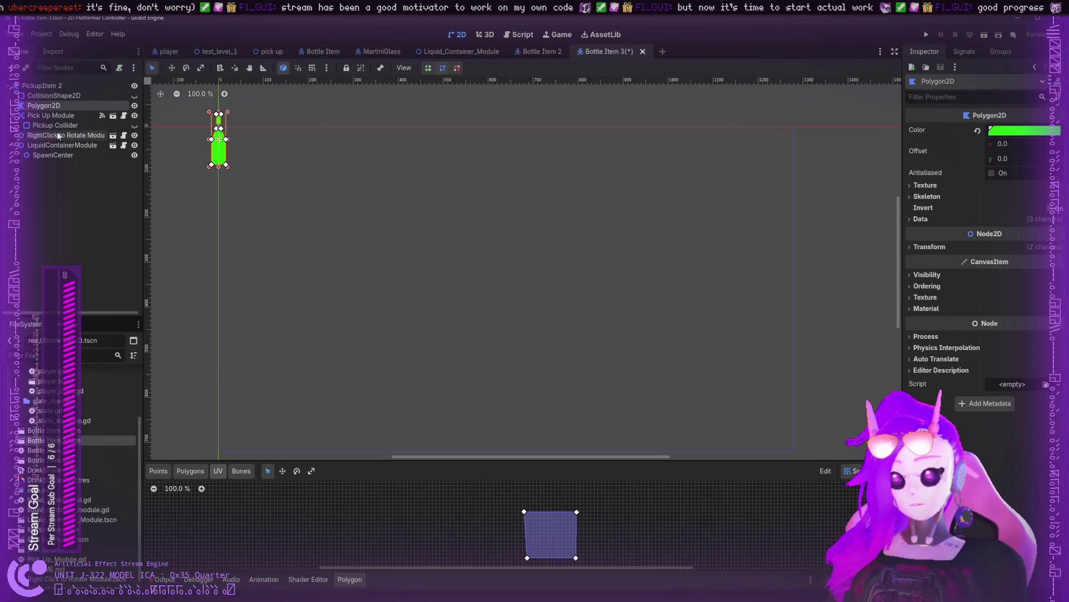
pyautogui.click(89, 88)
pyautogui.doubleClick(88, 88)
pyautogui.press('BackSpace')
pyautogui.write('3')
pyautogui.press('Return')
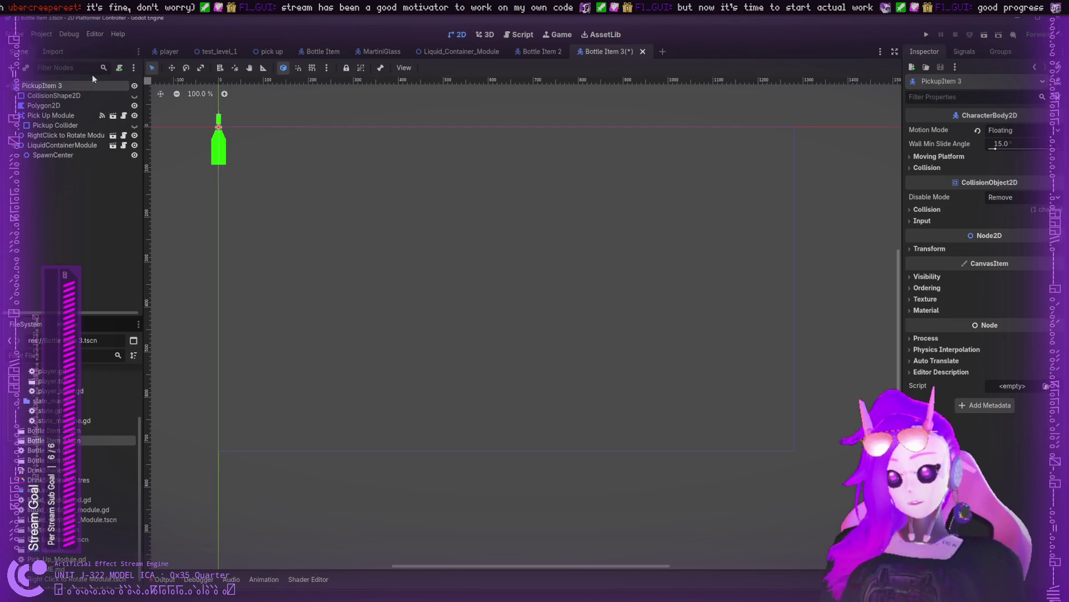
# Step: Select the collision shape, the polygon, then the LiquidContainerModule node
pyautogui.click(76, 98)
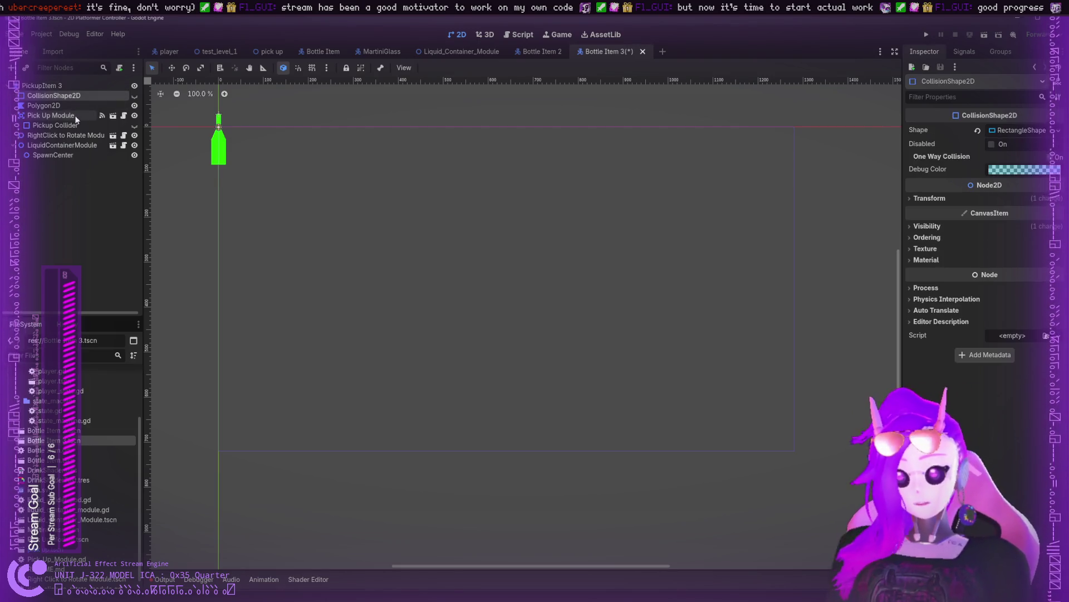
pyautogui.click(66, 106)
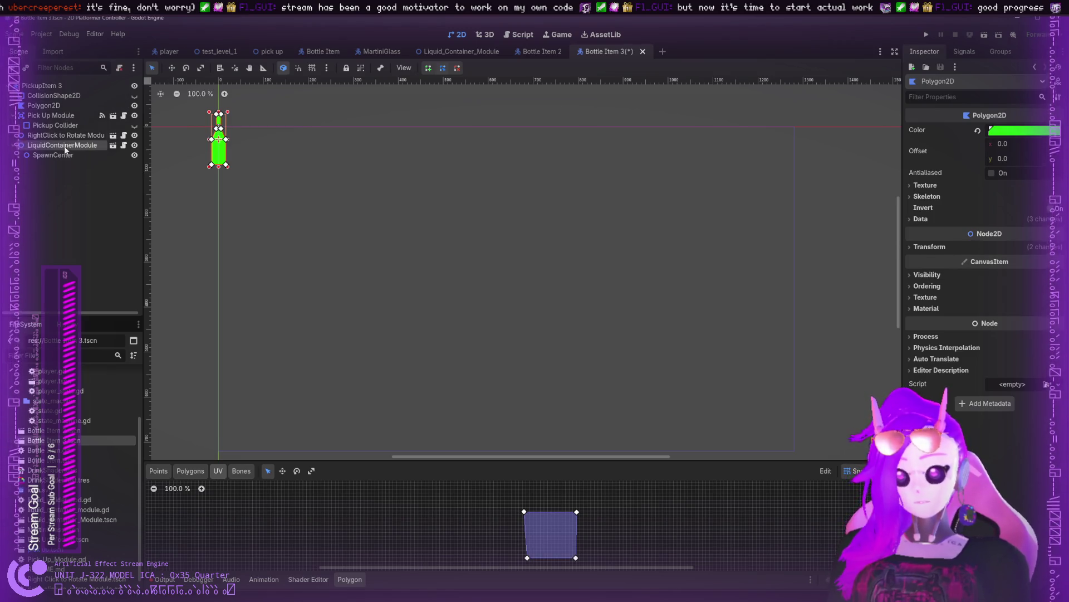
pyautogui.click(64, 146)
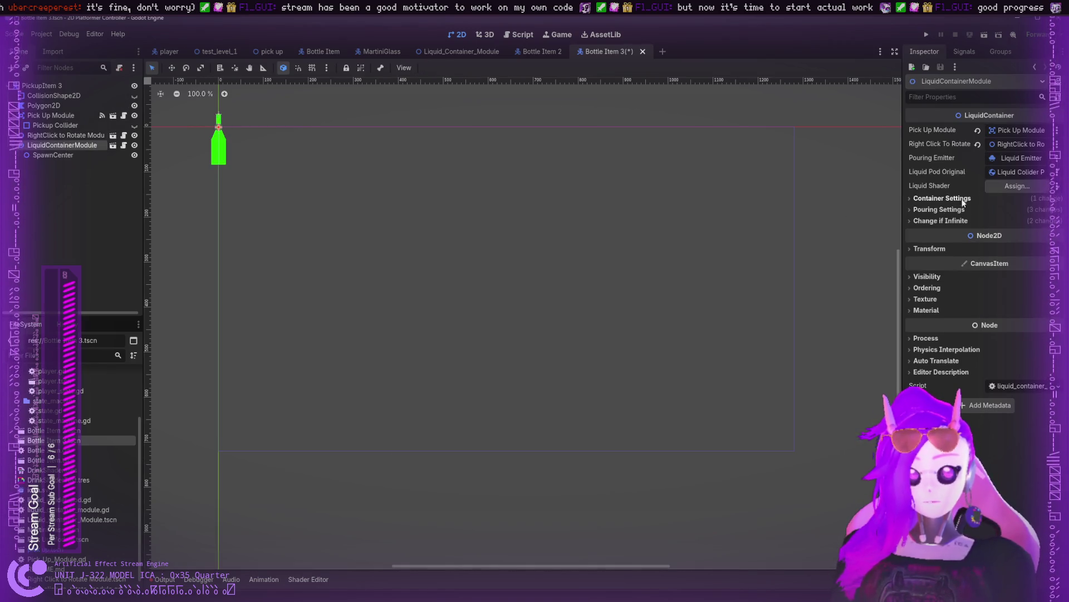
# Step: Delete the Blue entry from the Change if Infinite container properties and save Bottle Item 3
pyautogui.click(927, 209)
pyautogui.click(927, 210)
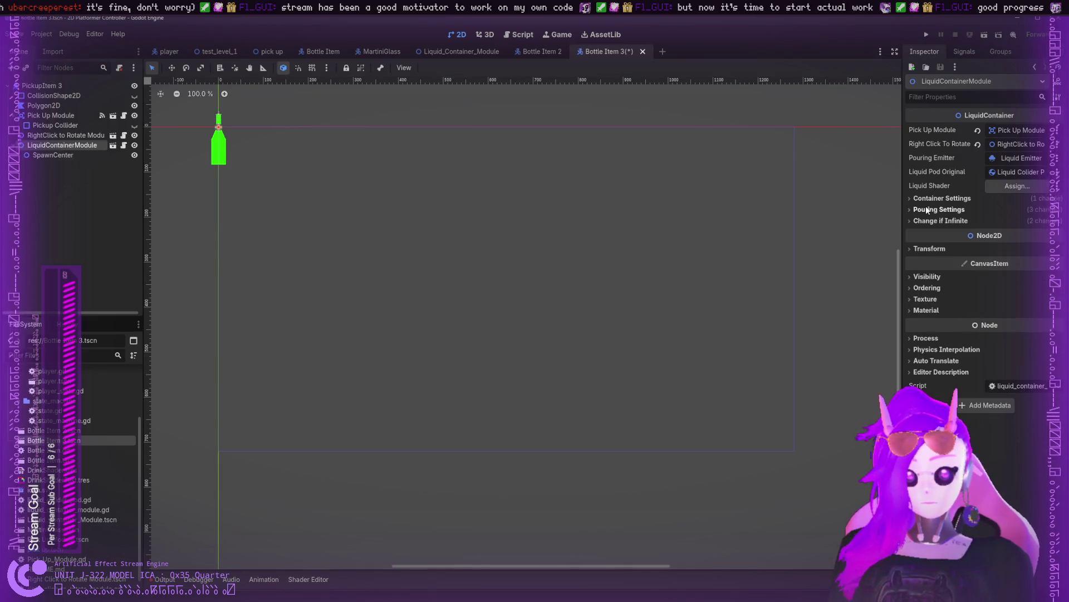
pyautogui.click(934, 222)
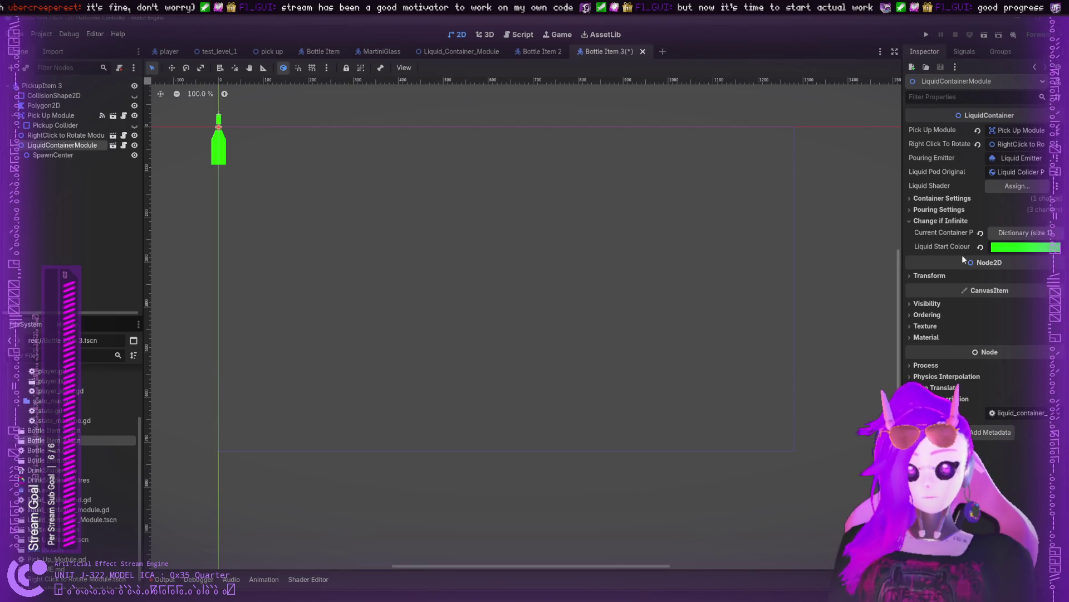
pyautogui.click(997, 233)
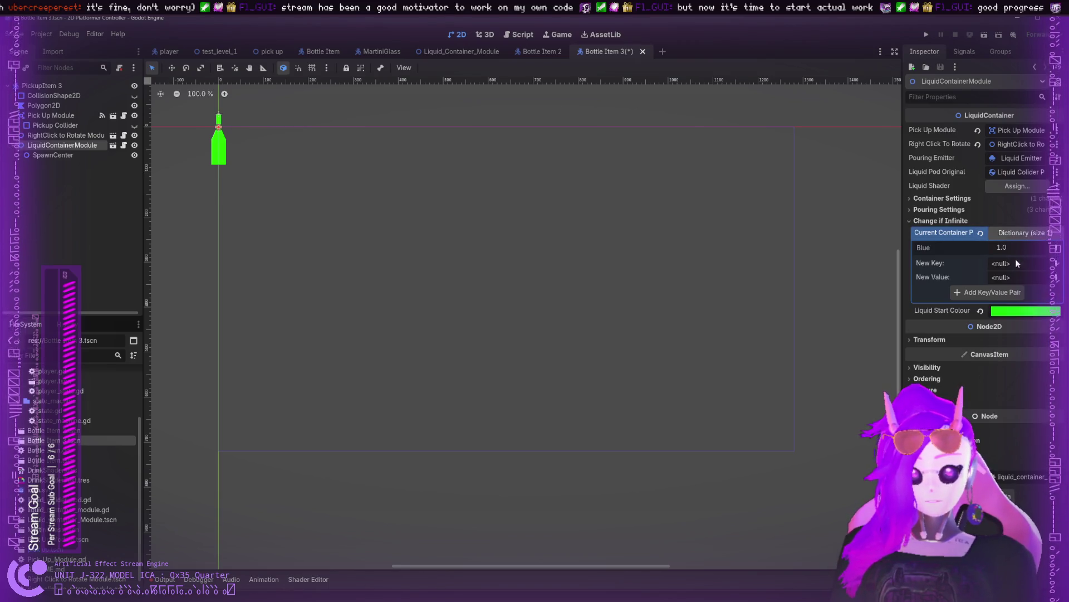
pyautogui.moveTo(931, 247); pyautogui.dragTo(909, 251)
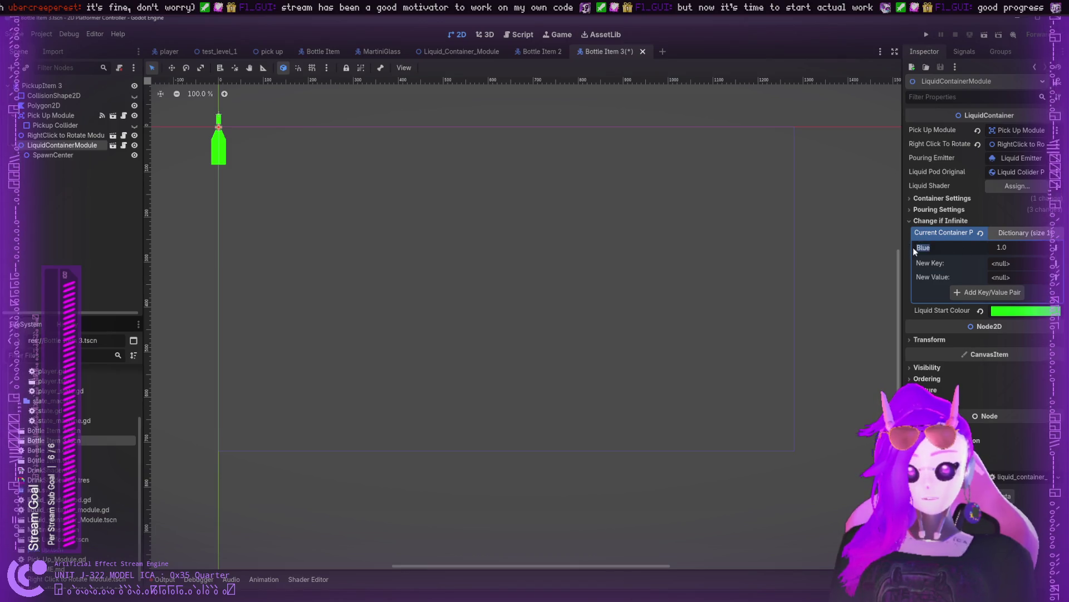
pyautogui.click(986, 245)
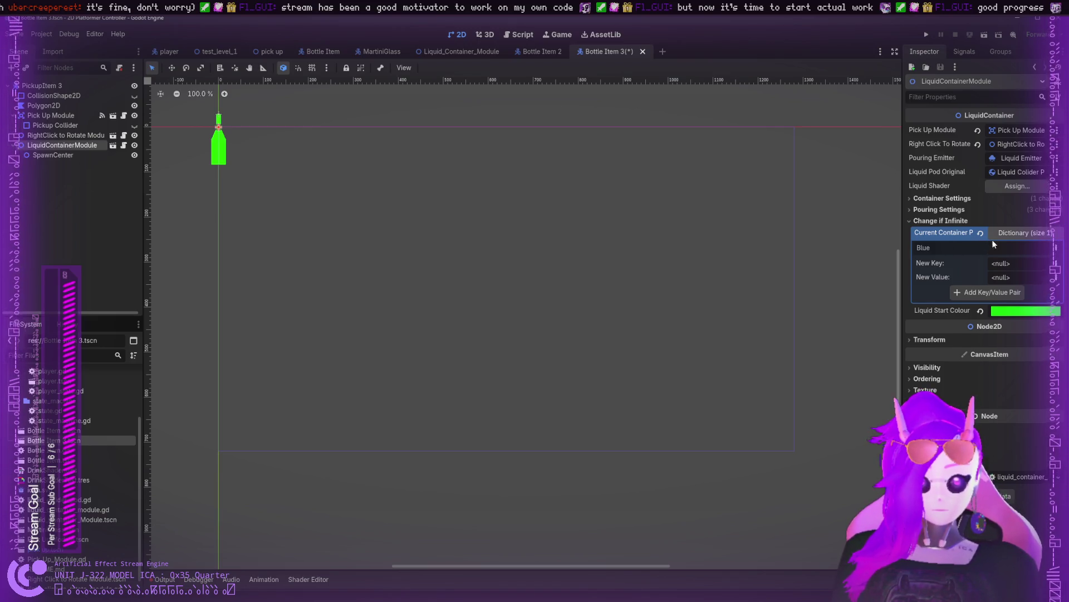
pyautogui.click(994, 243)
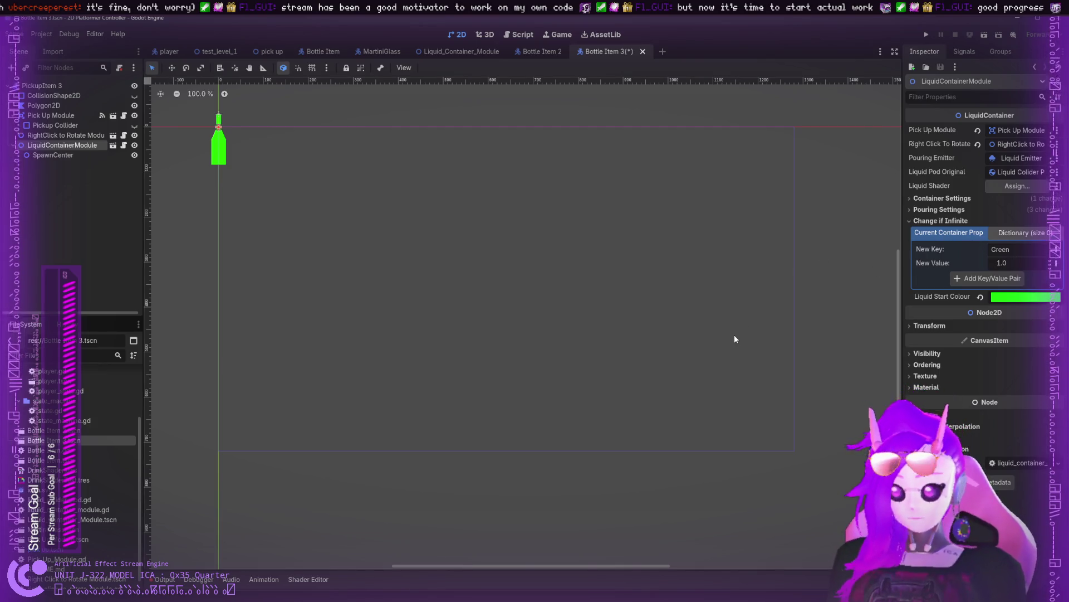
pyautogui.click(630, 343)
pyautogui.hotkey('ctrl', 's')
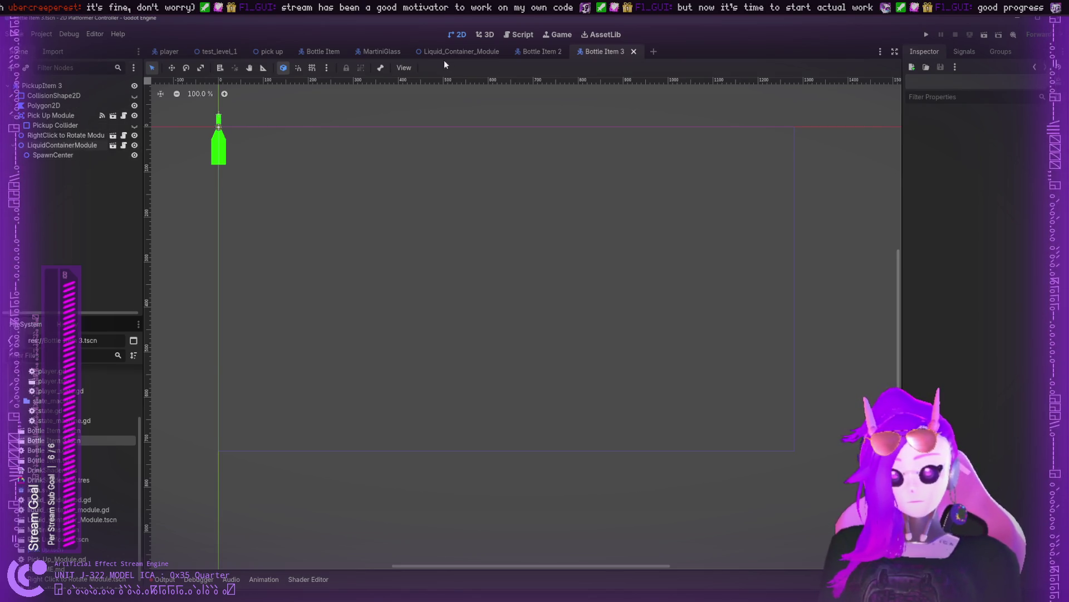
# Step: Add Bottle Item 3 to the pick up scene, set it on the counter beside cyan, and run
pyautogui.click(252, 54)
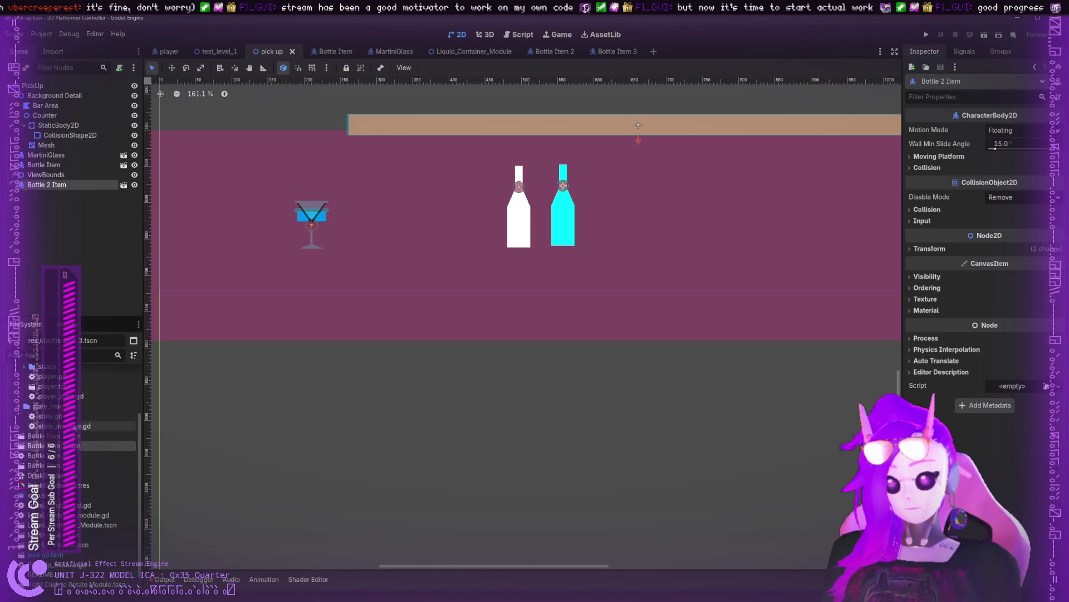
pyautogui.moveTo(65, 425)
pyautogui.mouseDown()
pyautogui.moveTo(57, 187)
pyautogui.moveTo(59, 196)
pyautogui.mouseUp()
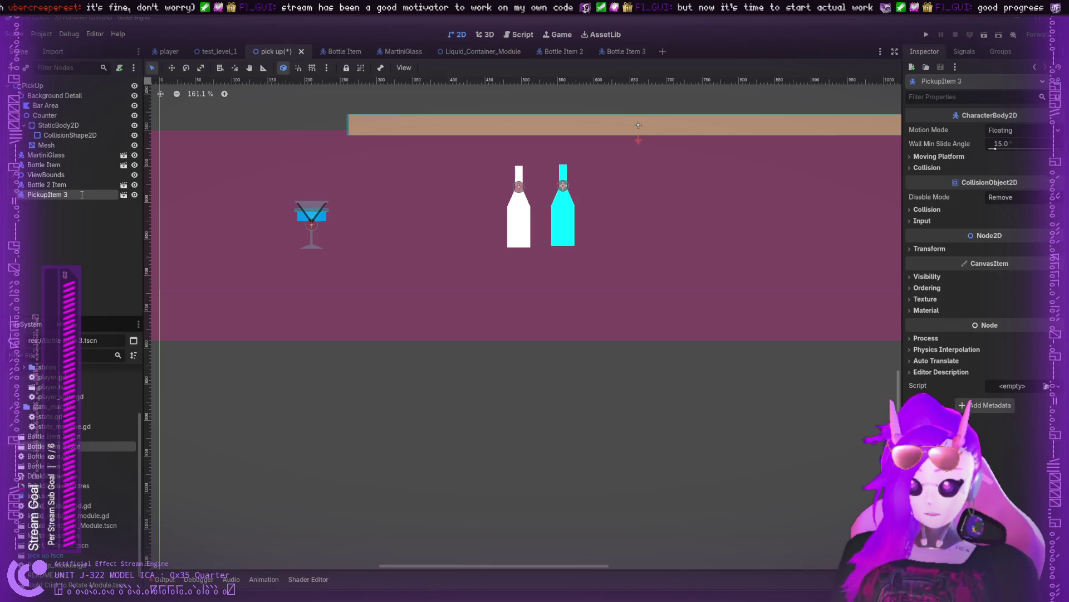
pyautogui.scroll(-5, 356, 251)
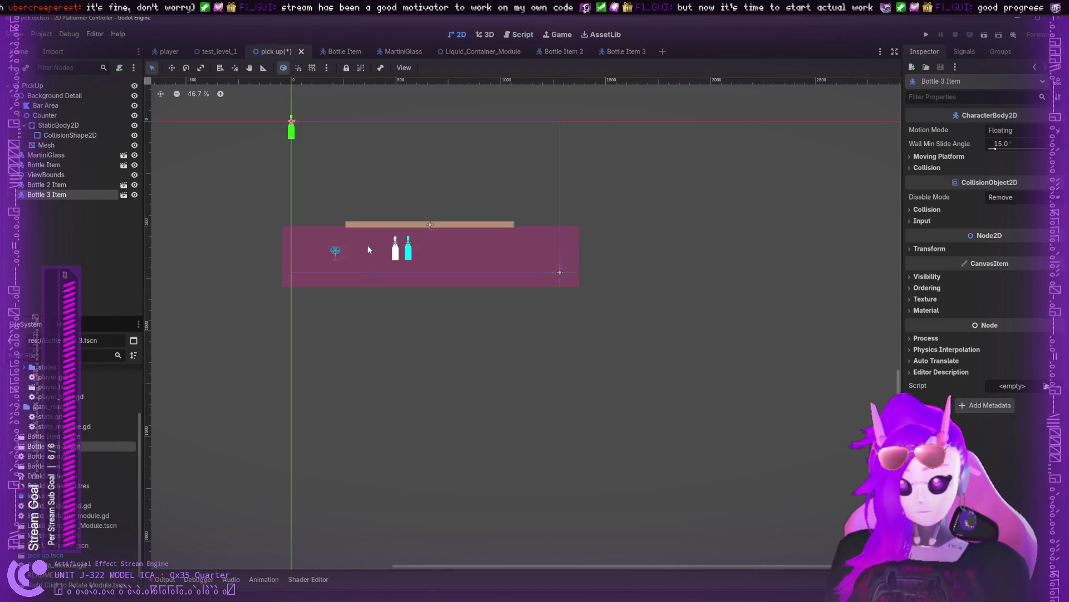
pyautogui.scroll(3, 275, 142)
pyautogui.moveTo(429, 269)
pyautogui.mouseDown()
pyautogui.moveTo(493, 352)
pyautogui.moveTo(508, 351)
pyautogui.mouseUp()
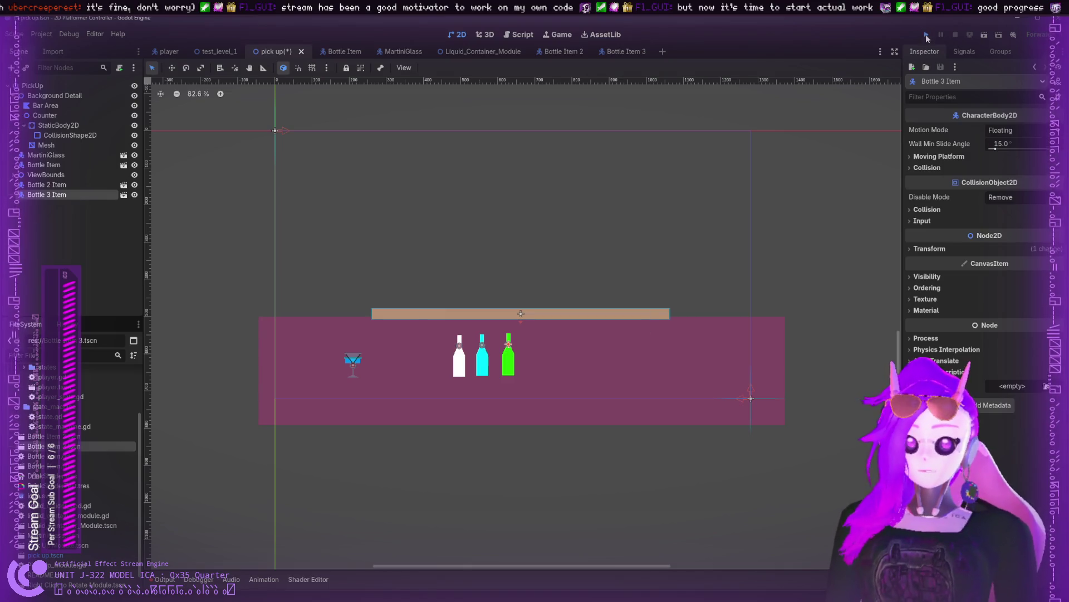
pyautogui.click(926, 36)
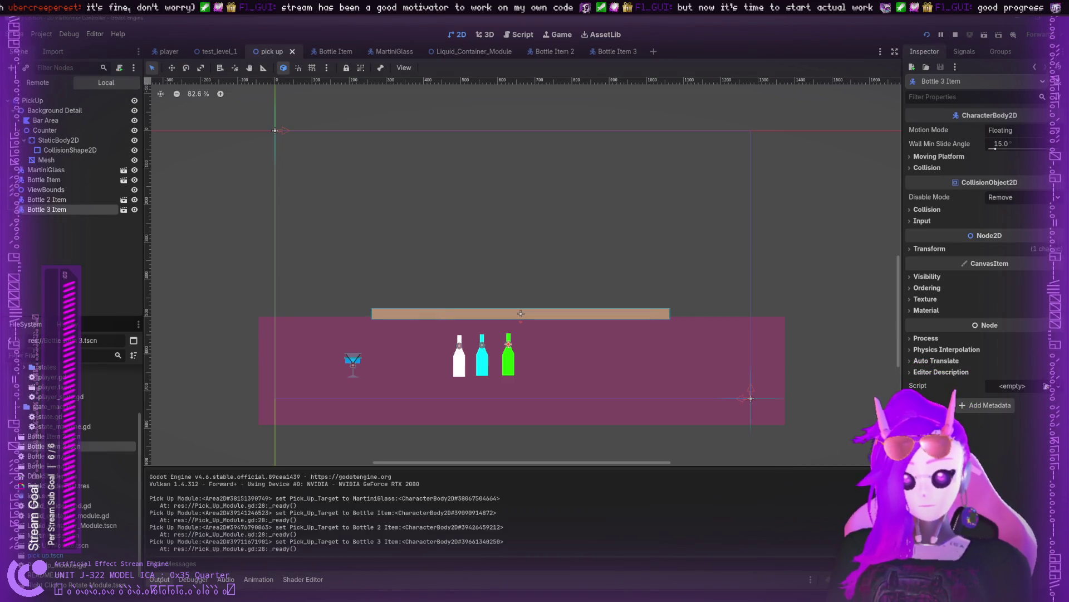
# Step: Pour the green bottle over the martini glass, stop the game with F8, and reopen Bottle Item 3
pyautogui.moveTo(519, 351)
pyautogui.mouseDown()
pyautogui.moveTo(496, 261)
pyautogui.moveTo(453, 237)
pyautogui.moveTo(544, 298)
pyautogui.moveTo(538, 326)
pyautogui.mouseUp()
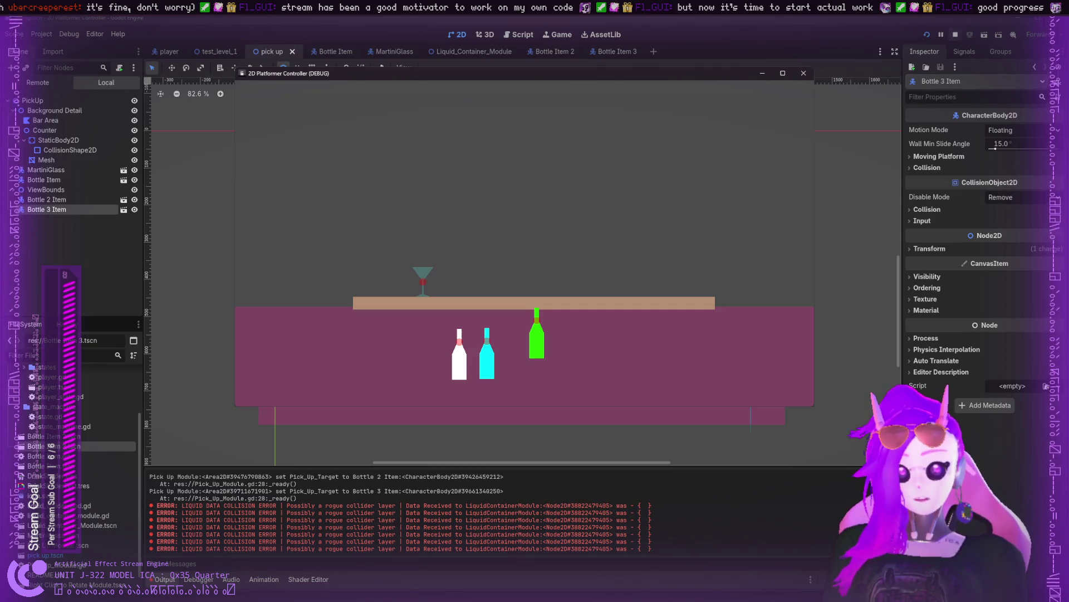
pyautogui.press('F8')
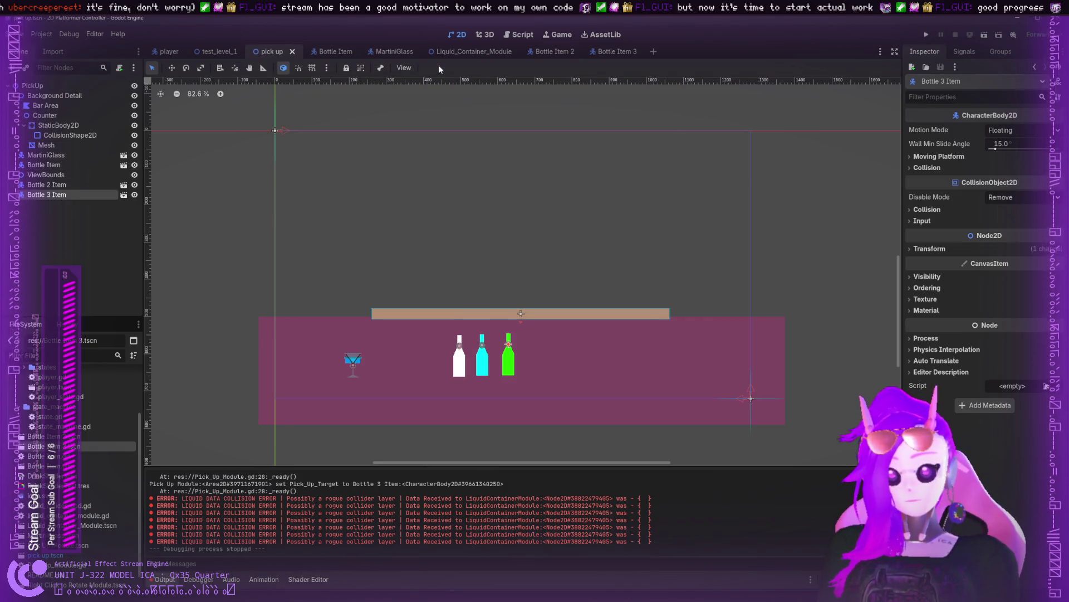
pyautogui.click(609, 51)
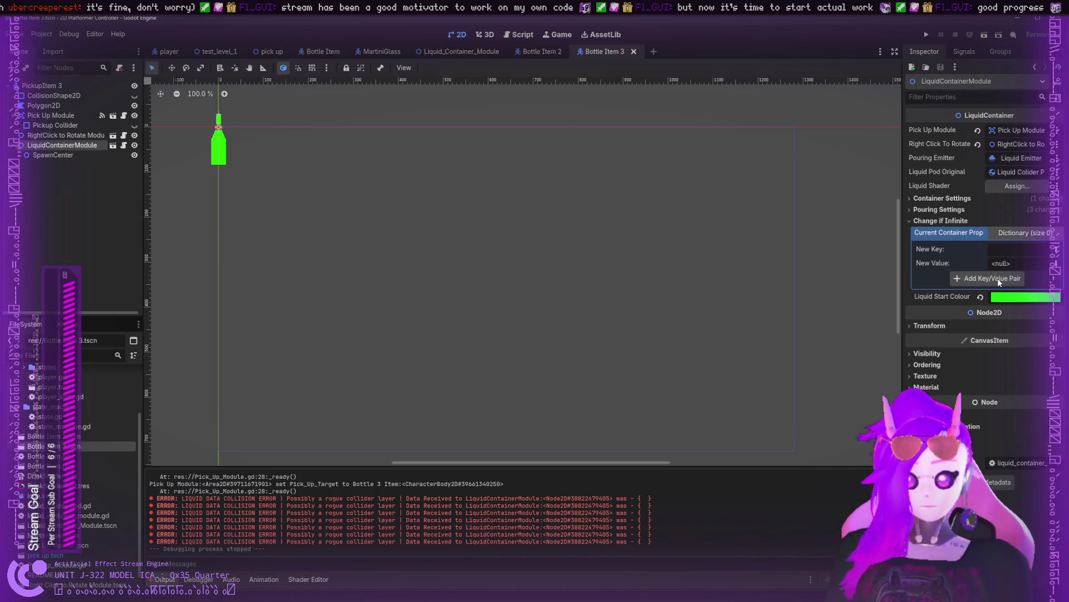
# Step: Add a Green entry of 1.0 to the container properties, save, and return to pick up
pyautogui.write('Green')
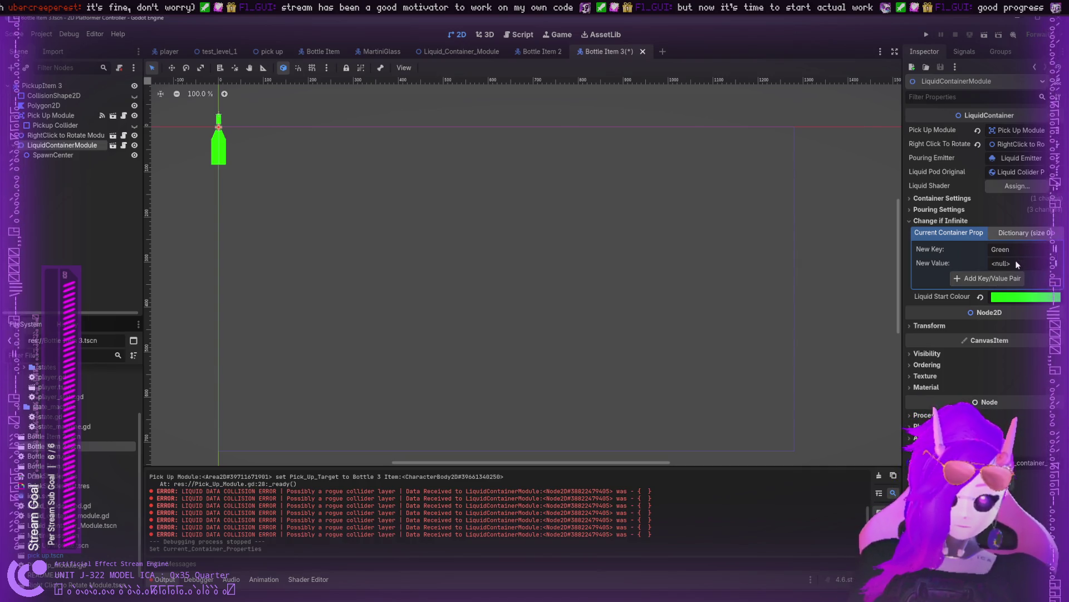
pyautogui.click(1016, 263)
pyautogui.write('1')
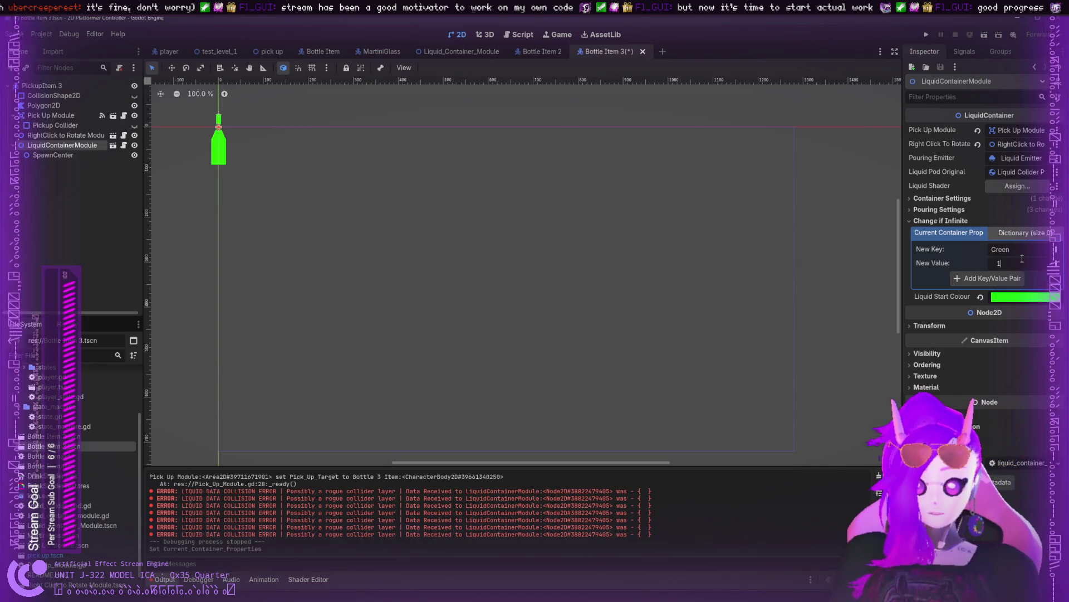
pyautogui.press('Return')
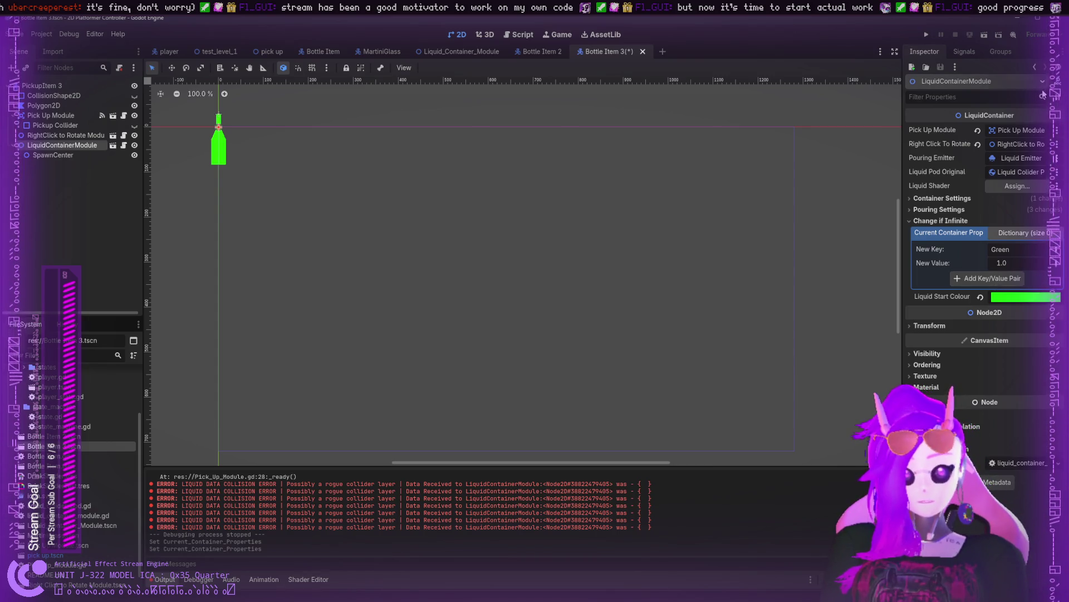
pyautogui.click(992, 278)
pyautogui.hotkey('ctrl', 's')
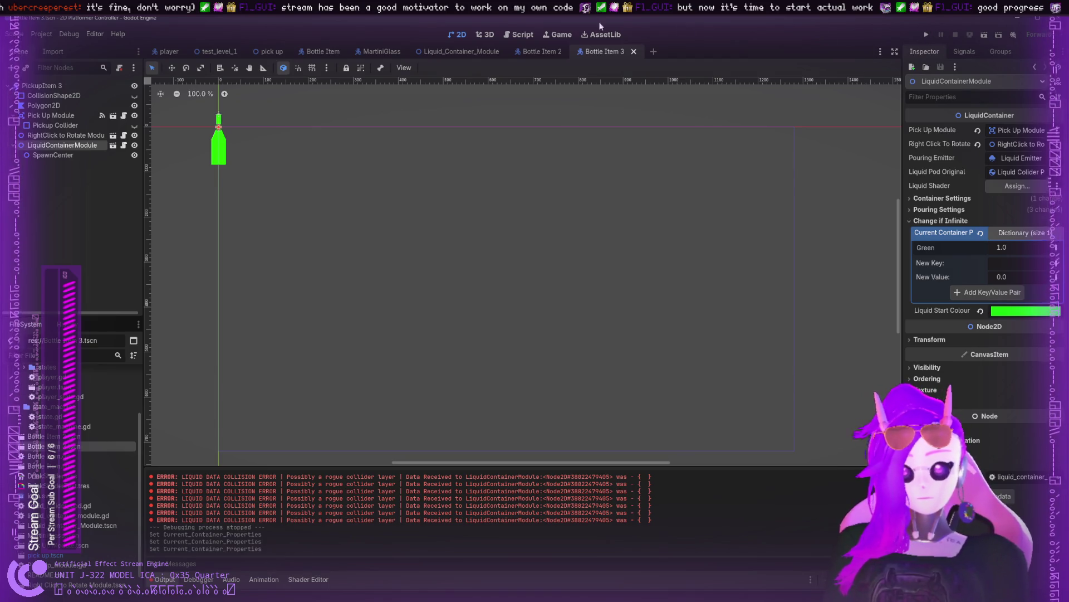
pyautogui.click(272, 51)
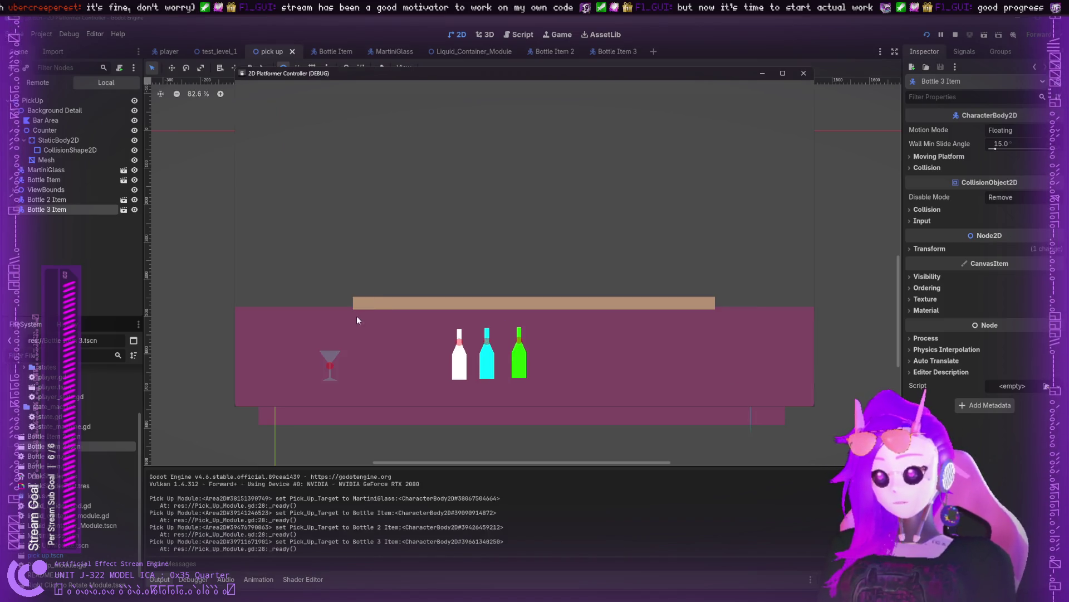
# Step: Set the martini glass on the bar, pour white, green and cyan into it, then tip it out
pyautogui.moveTo(329, 359); pyautogui.dragTo(384, 276)
pyautogui.moveTo(459, 353)
pyautogui.mouseDown()
pyautogui.moveTo(430, 245)
pyautogui.moveTo(408, 239)
pyautogui.moveTo(418, 293)
pyautogui.moveTo(437, 226)
pyautogui.moveTo(447, 250)
pyautogui.moveTo(468, 250)
pyautogui.mouseUp()
pyautogui.moveTo(519, 348)
pyautogui.mouseDown()
pyautogui.moveTo(479, 255)
pyautogui.moveTo(518, 322)
pyautogui.mouseUp()
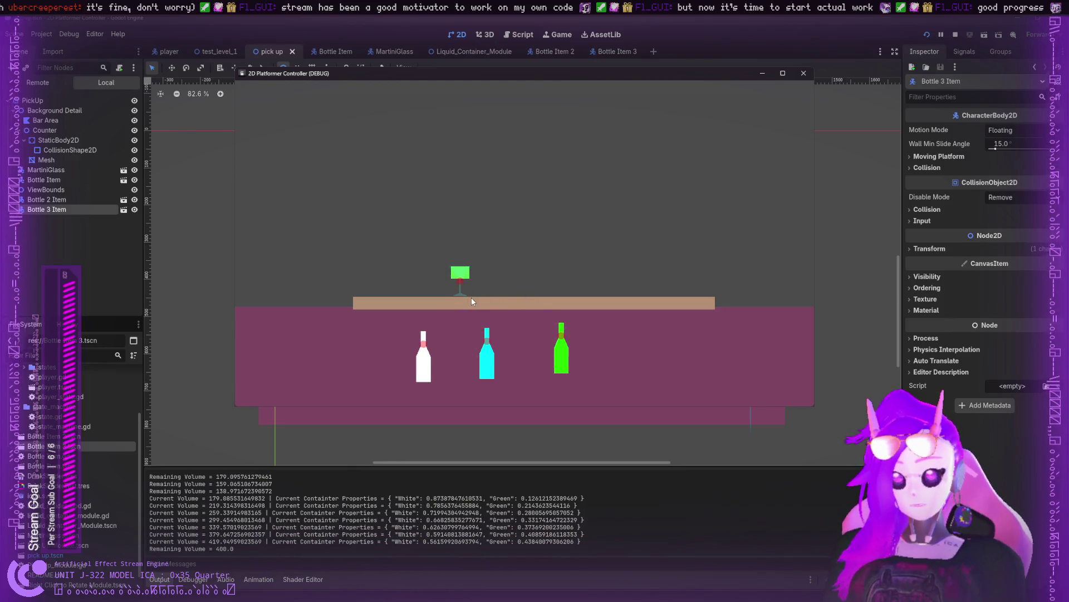
pyautogui.moveTo(453, 277)
pyautogui.mouseDown()
pyautogui.moveTo(446, 283)
pyautogui.moveTo(458, 279)
pyautogui.mouseUp()
pyautogui.moveTo(481, 320)
pyautogui.mouseDown()
pyautogui.moveTo(479, 239)
pyautogui.moveTo(473, 306)
pyautogui.mouseUp()
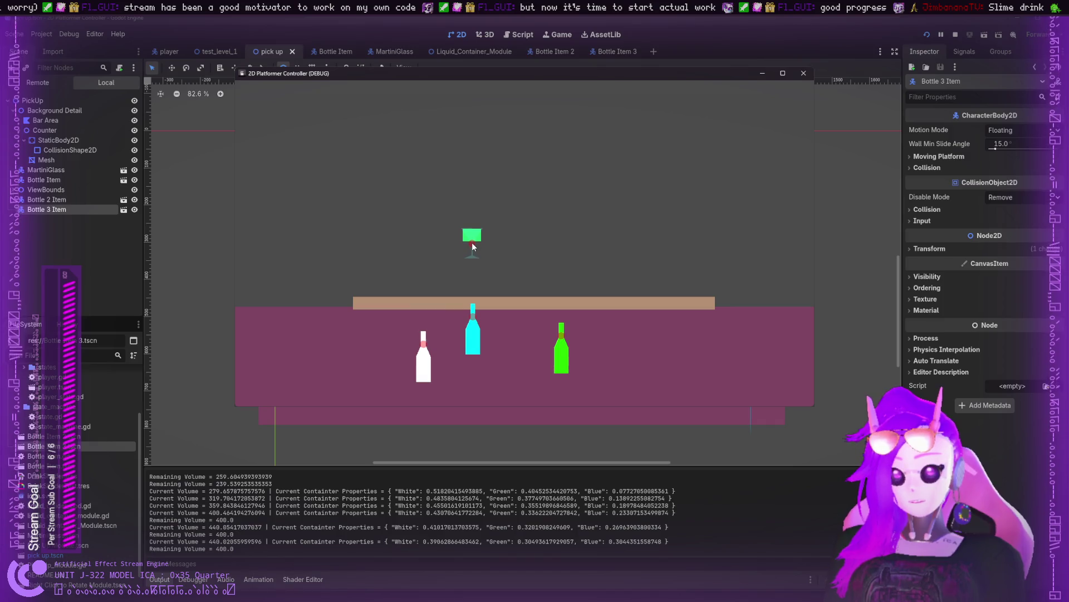
pyautogui.moveTo(471, 243); pyautogui.dragTo(517, 246)
# Step: Refill the glass with green, cyan and white, mixing about Green 0.42, Blue 0.38, White 0.27
pyautogui.moveTo(568, 347)
pyautogui.mouseDown()
pyautogui.moveTo(551, 260)
pyautogui.moveTo(569, 343)
pyautogui.mouseUp()
pyautogui.moveTo(510, 276)
pyautogui.mouseDown()
pyautogui.moveTo(508, 247)
pyautogui.moveTo(517, 279)
pyautogui.moveTo(528, 259)
pyautogui.moveTo(538, 263)
pyautogui.moveTo(559, 147)
pyautogui.moveTo(459, 252)
pyautogui.mouseUp()
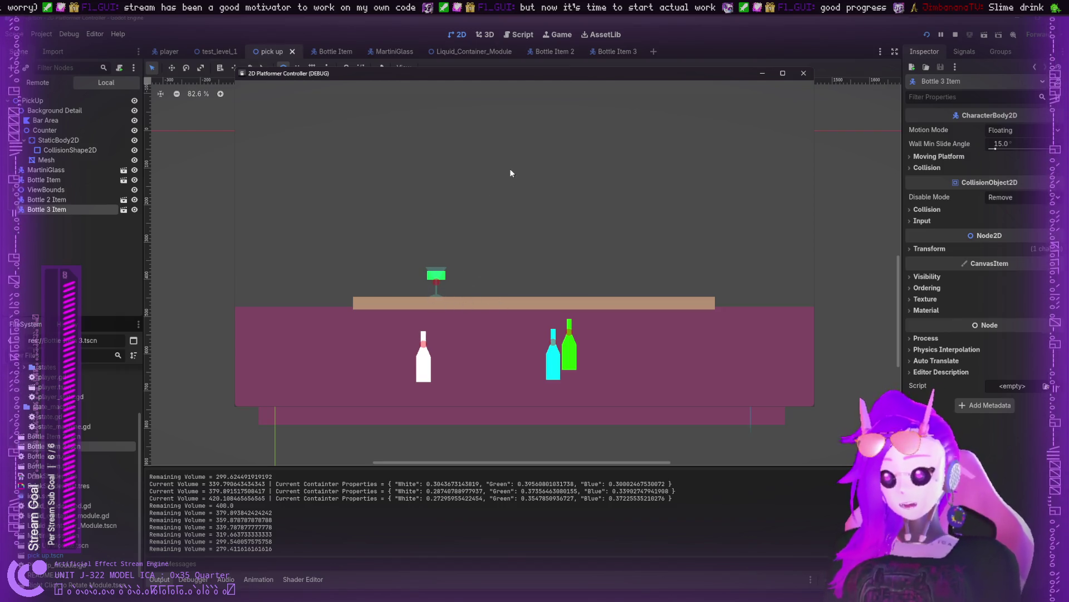
pyautogui.moveTo(399, 268)
pyautogui.mouseDown()
pyautogui.moveTo(383, 265)
pyautogui.moveTo(490, 261)
pyautogui.mouseUp()
pyautogui.moveTo(554, 356)
pyautogui.mouseDown()
pyautogui.moveTo(509, 266)
pyautogui.moveTo(527, 273)
pyautogui.moveTo(518, 259)
pyautogui.mouseUp()
pyautogui.moveTo(429, 351); pyautogui.dragTo(523, 262)
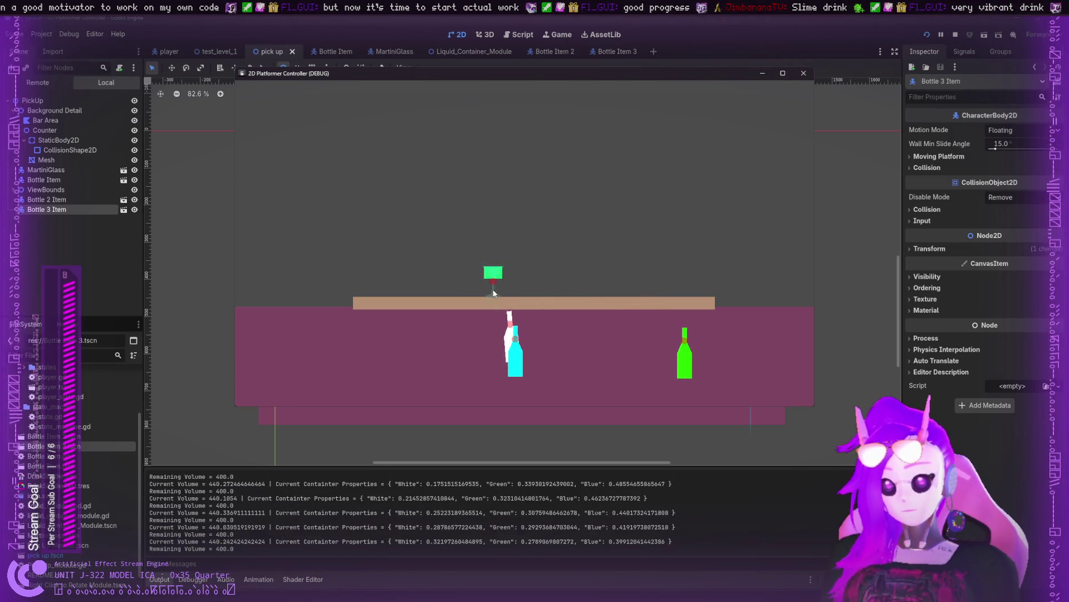
pyautogui.moveTo(557, 323)
pyautogui.mouseDown()
pyautogui.moveTo(557, 224)
pyautogui.moveTo(592, 306)
pyautogui.mouseUp()
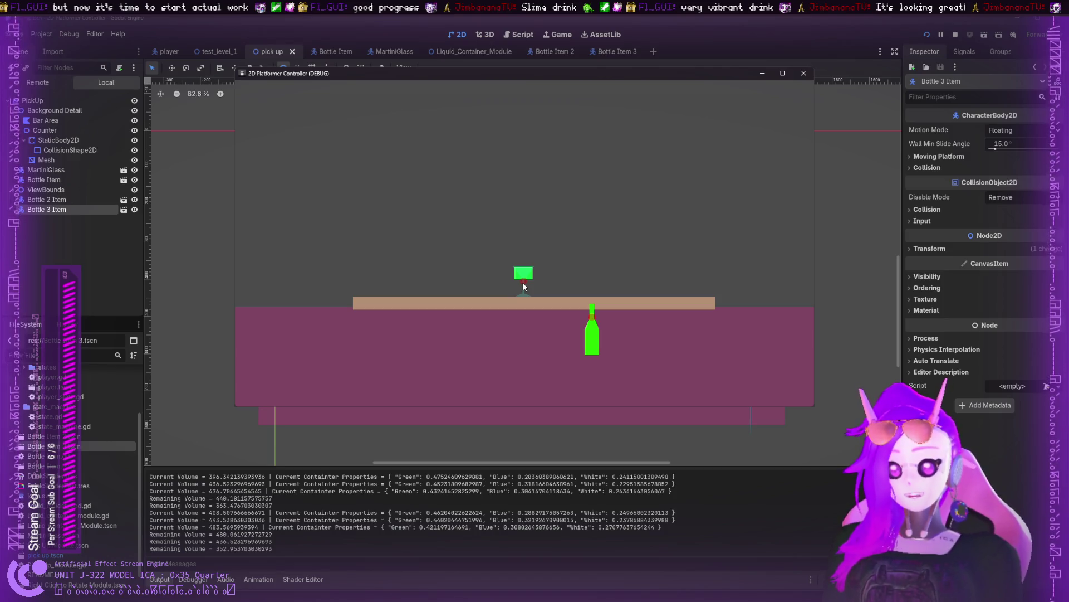
# Step: Empty the mixed glass and pour green liquid into it, pouring out down to -7.94
pyautogui.moveTo(487, 257); pyautogui.dragTo(553, 271)
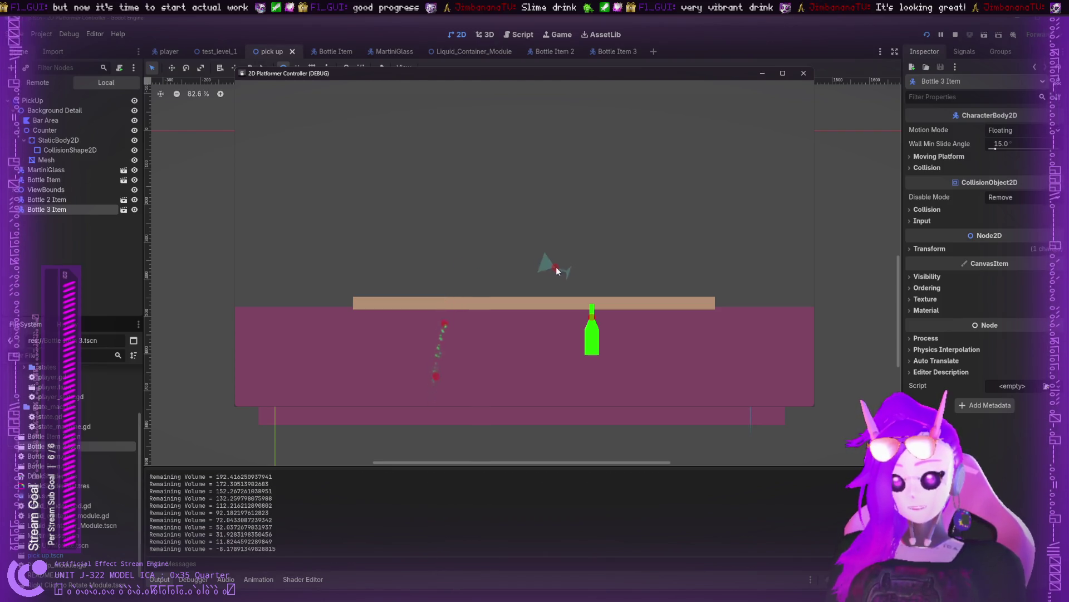
pyautogui.moveTo(593, 330)
pyautogui.mouseDown()
pyautogui.moveTo(566, 220)
pyautogui.moveTo(582, 311)
pyautogui.mouseUp()
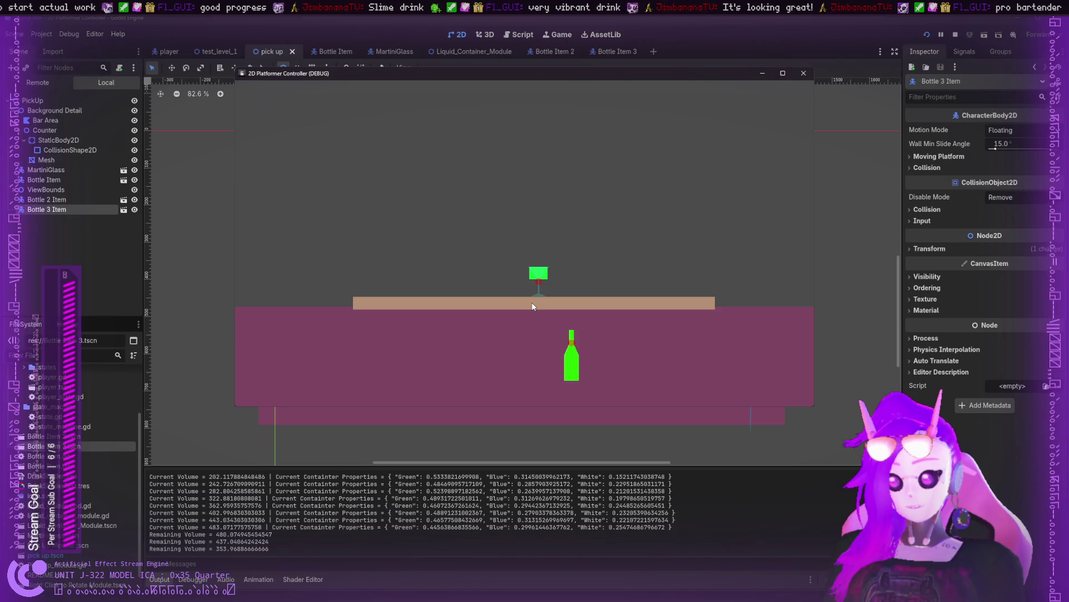
pyautogui.moveTo(423, 238); pyautogui.dragTo(432, 238)
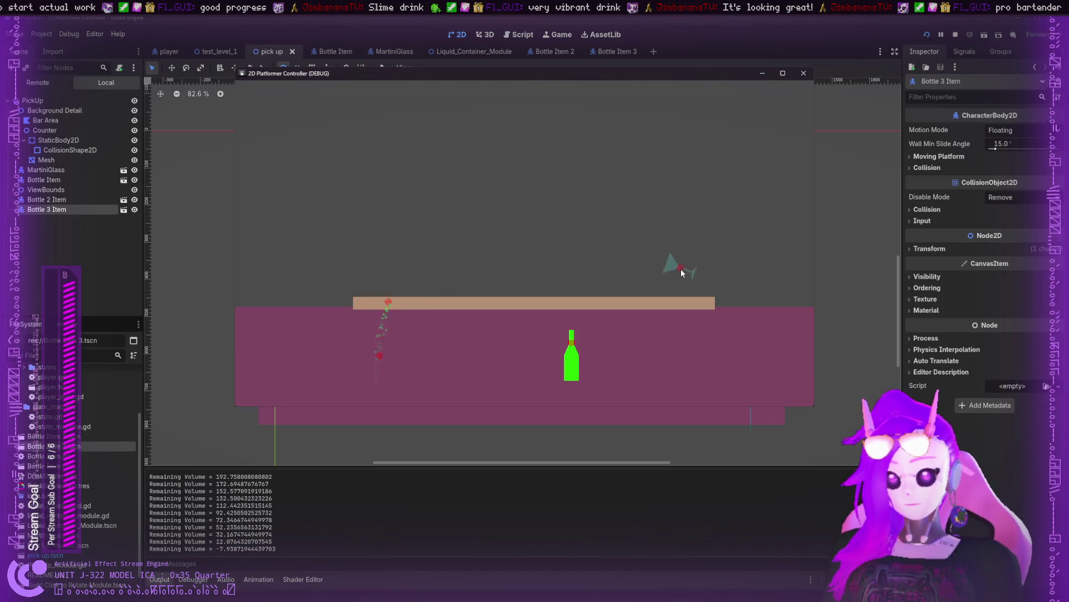
# Step: Carry the green bottle along and around the bar, setting it back on the counter
pyautogui.moveTo(490, 361)
pyautogui.mouseDown()
pyautogui.moveTo(685, 317)
pyautogui.moveTo(449, 278)
pyautogui.moveTo(735, 217)
pyautogui.moveTo(760, 264)
pyautogui.moveTo(734, 365)
pyautogui.moveTo(635, 351)
pyautogui.moveTo(813, 222)
pyautogui.moveTo(429, 183)
pyautogui.moveTo(302, 322)
pyautogui.moveTo(310, 379)
pyautogui.moveTo(615, 285)
pyautogui.moveTo(359, 319)
pyautogui.mouseUp()
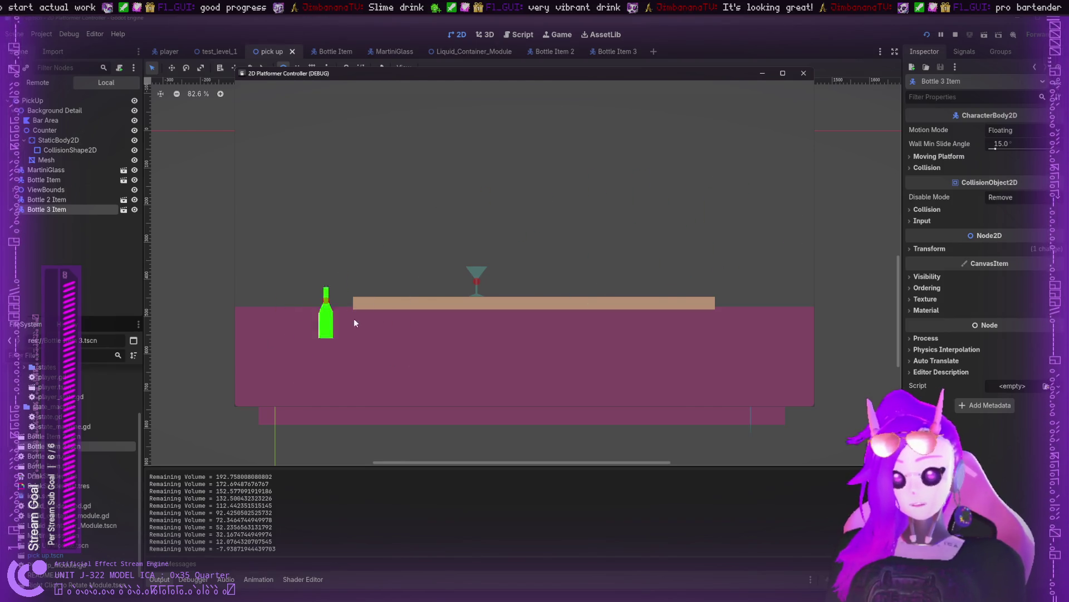
pyautogui.moveTo(444, 357)
pyautogui.mouseDown()
pyautogui.moveTo(681, 332)
pyautogui.moveTo(518, 355)
pyautogui.mouseUp()
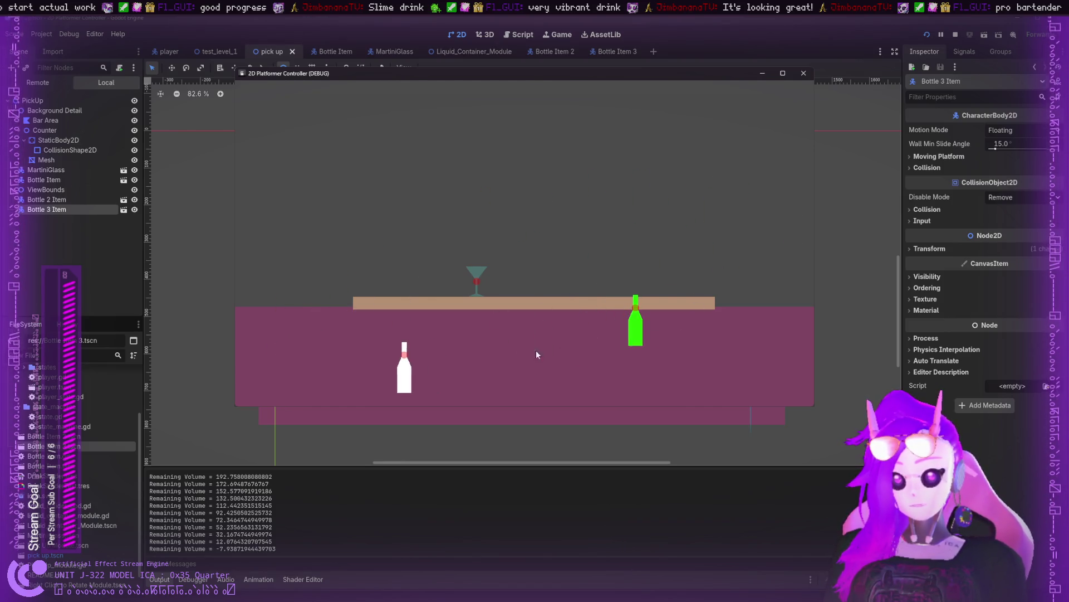
pyautogui.moveTo(628, 335)
pyautogui.mouseDown()
pyautogui.moveTo(625, 300)
pyautogui.moveTo(465, 353)
pyautogui.moveTo(788, 319)
pyautogui.moveTo(759, 354)
pyautogui.moveTo(633, 255)
pyautogui.mouseUp()
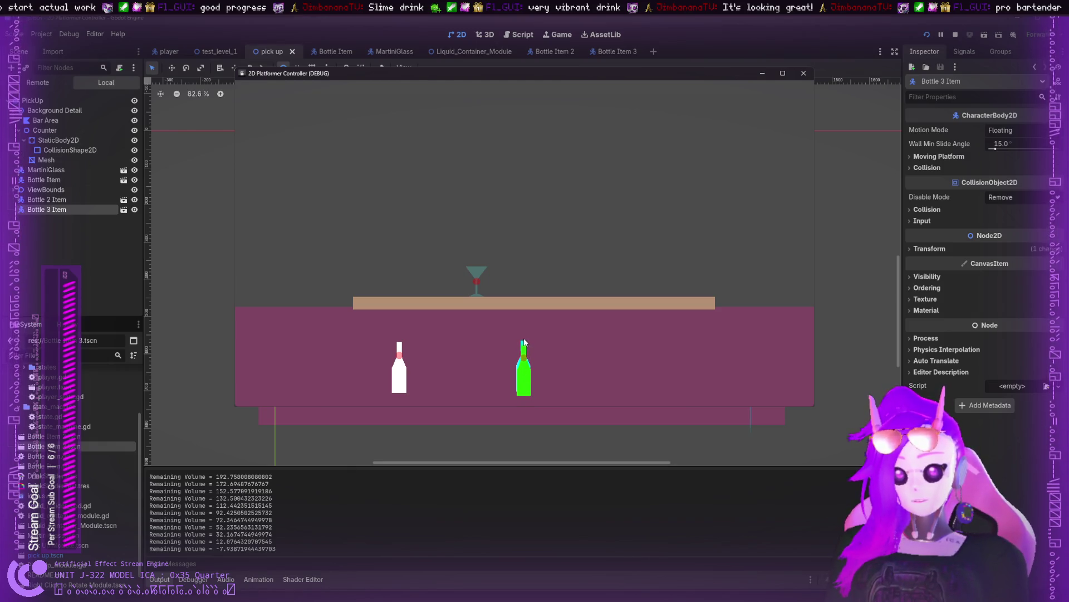
pyautogui.moveTo(530, 365)
pyautogui.mouseDown()
pyautogui.moveTo(798, 338)
pyautogui.moveTo(705, 359)
pyautogui.moveTo(588, 309)
pyautogui.moveTo(620, 323)
pyautogui.moveTo(565, 329)
pyautogui.moveTo(546, 353)
pyautogui.moveTo(426, 360)
pyautogui.mouseUp()
# Step: Line up cyan beside green between the bottles and pour for a Blue 0.70, Green 0.30 mix
pyautogui.moveTo(701, 342); pyautogui.dragTo(447, 361)
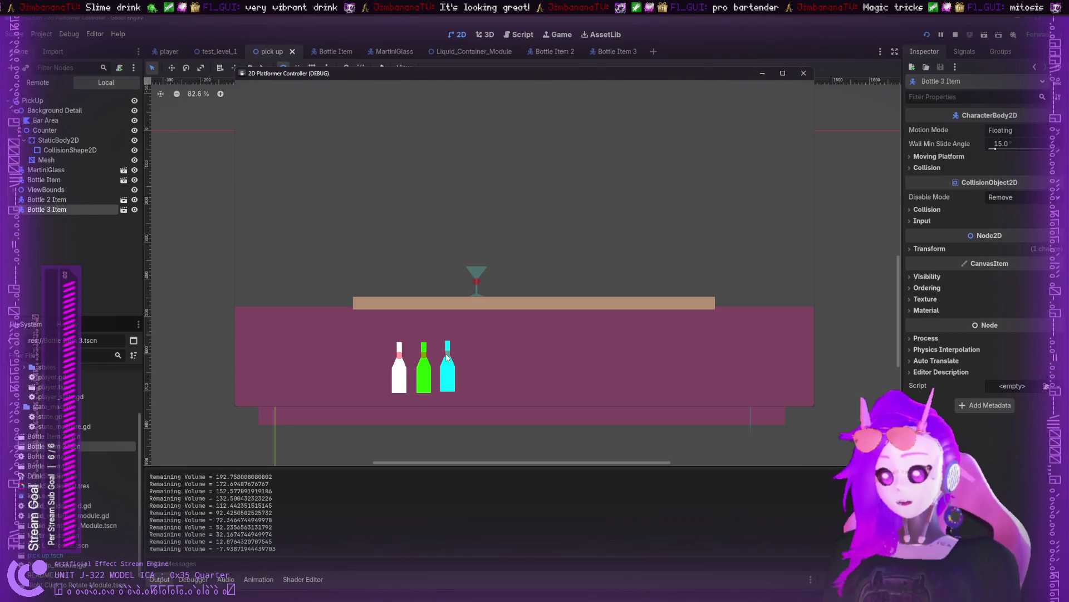
pyautogui.moveTo(455, 357); pyautogui.dragTo(430, 358)
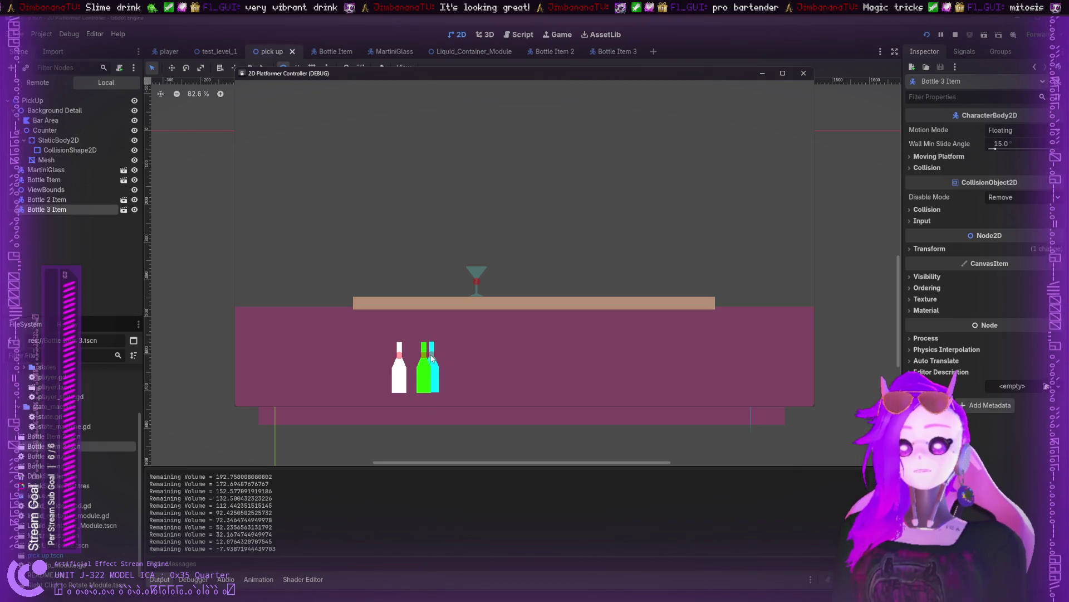
pyautogui.moveTo(425, 356)
pyautogui.mouseDown()
pyautogui.moveTo(415, 357)
pyautogui.moveTo(503, 334)
pyautogui.moveTo(518, 259)
pyautogui.moveTo(510, 313)
pyautogui.moveTo(505, 260)
pyautogui.mouseUp()
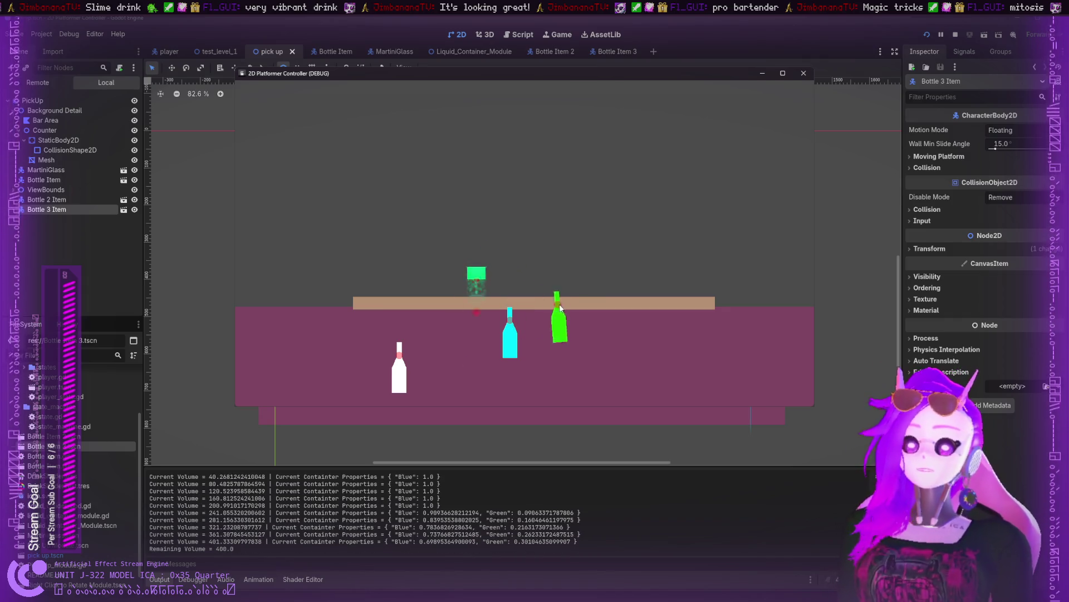
pyautogui.moveTo(473, 196); pyautogui.dragTo(469, 214)
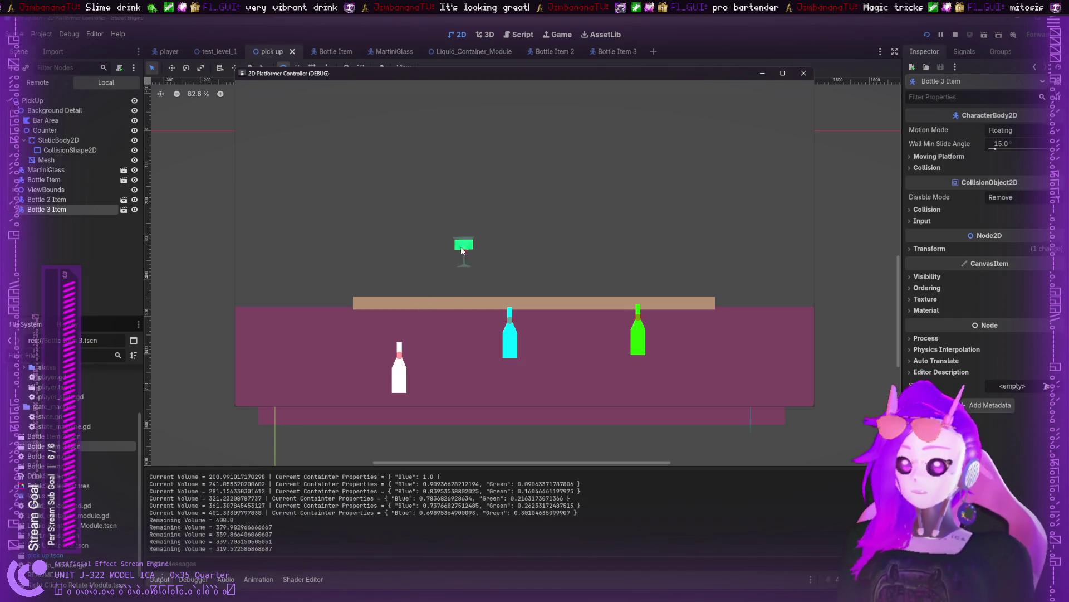